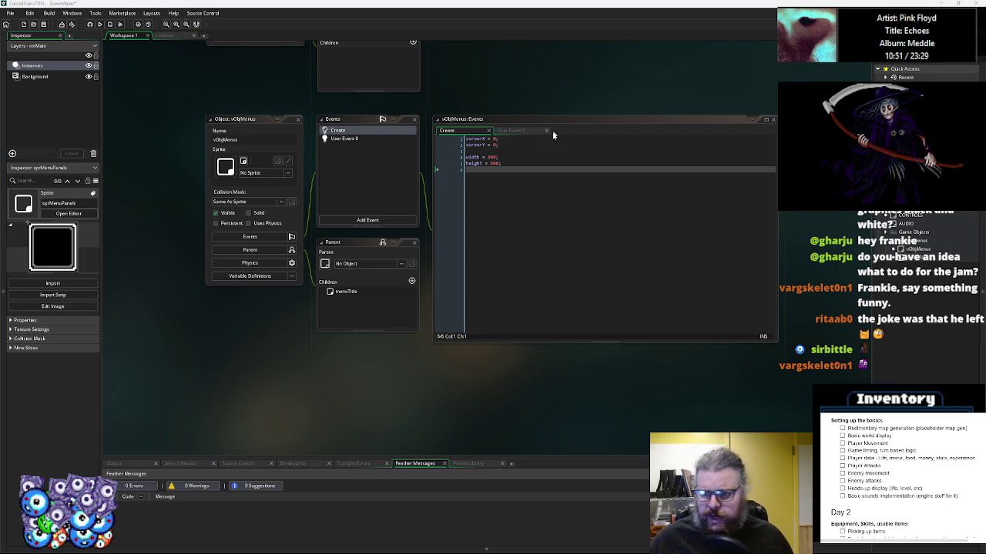
- Shift the workspace slightly and bring up vObjMenus's User Event 0 code
drag(553, 214, 506, 217)
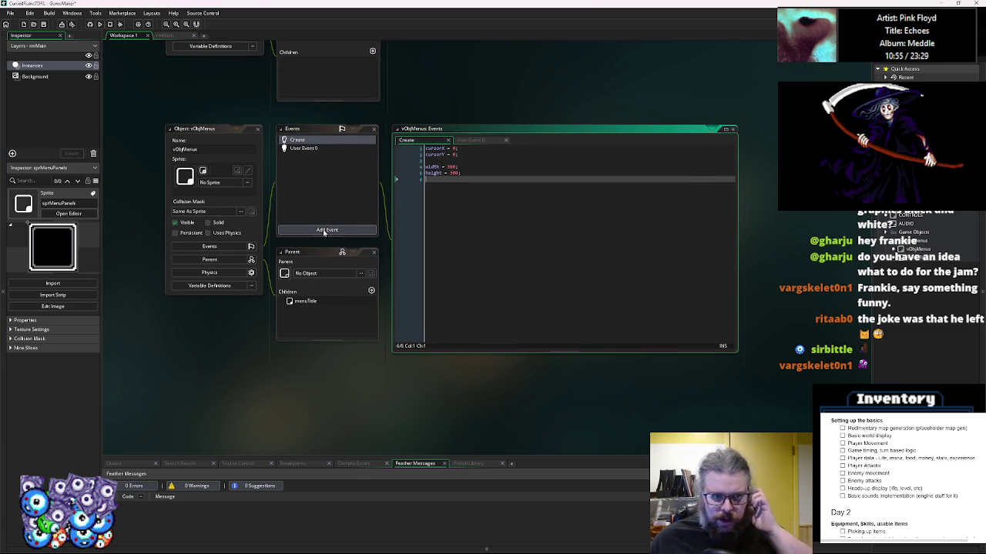
click(326, 151)
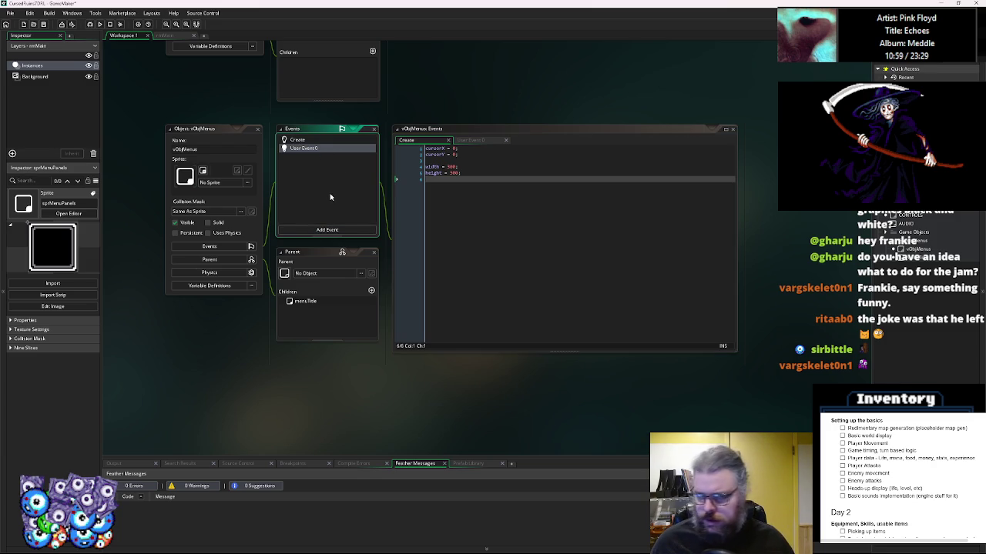
click(315, 149)
double_click(315, 148)
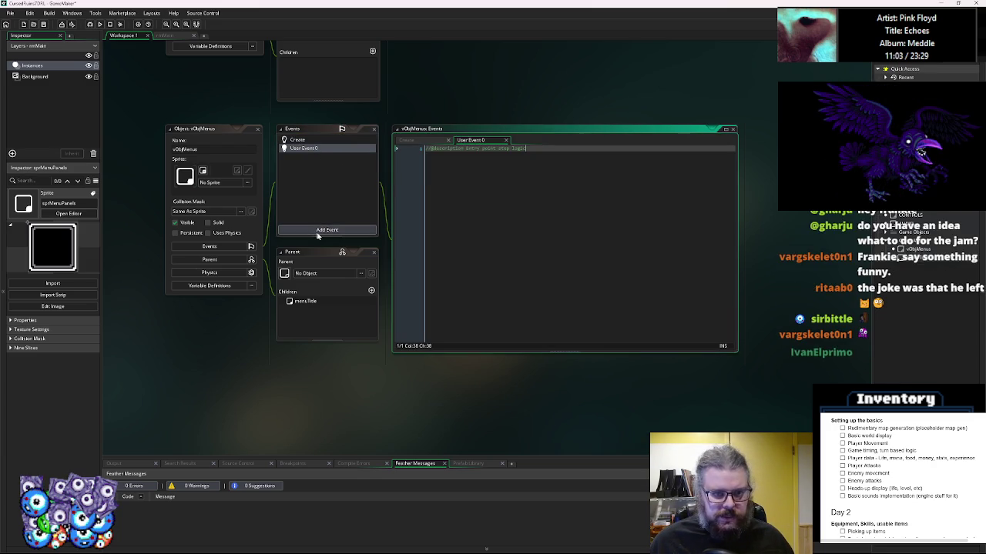
- Add a Draw event to vObjMenus, clearing the stray text from its code
click(324, 231)
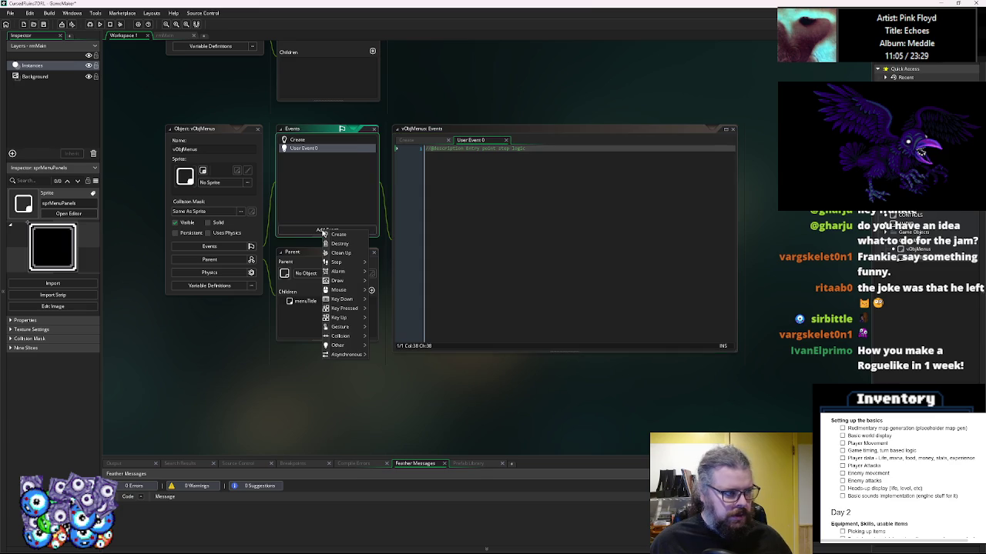
mouse_move(336, 281)
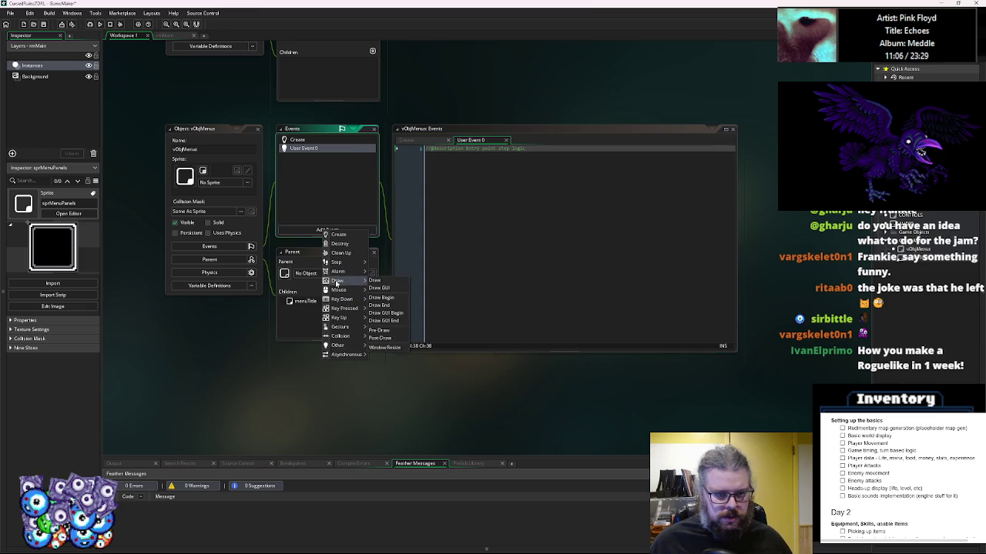
click(380, 282)
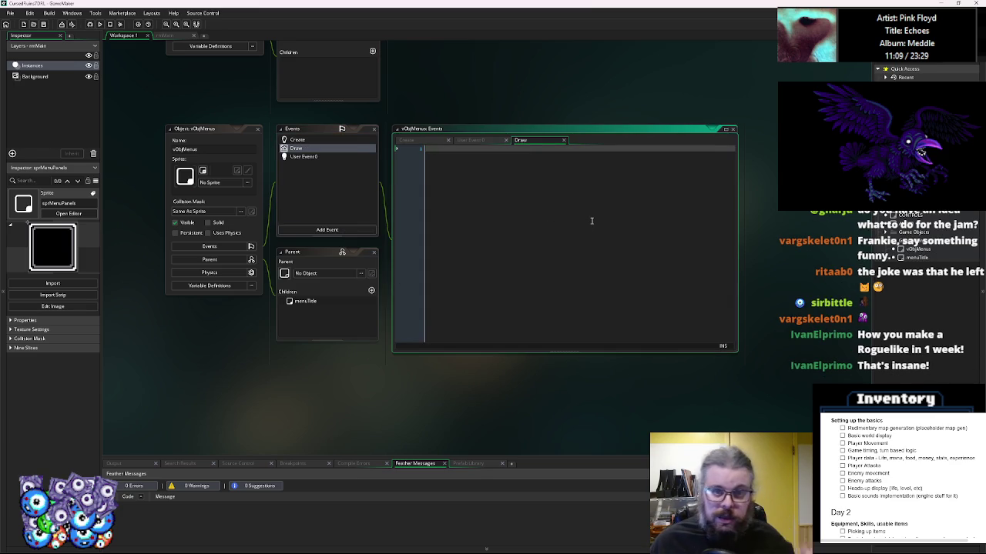
text(dra)
key(BackSpace)
key(BackSpace)
key(BackSpace)
- Assign sprMenuPanels as the vObjMenus sprite
click(318, 143)
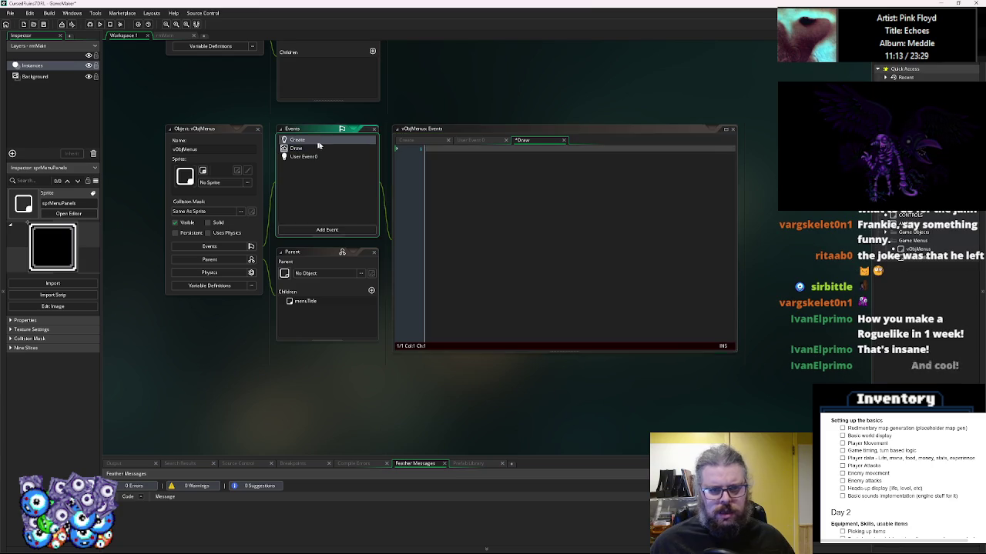
click(318, 145)
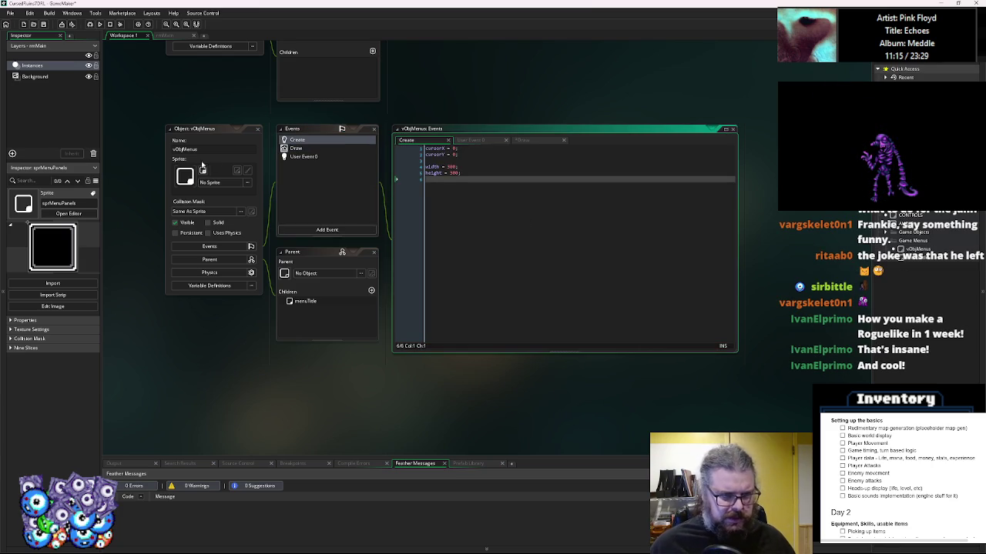
click(246, 182)
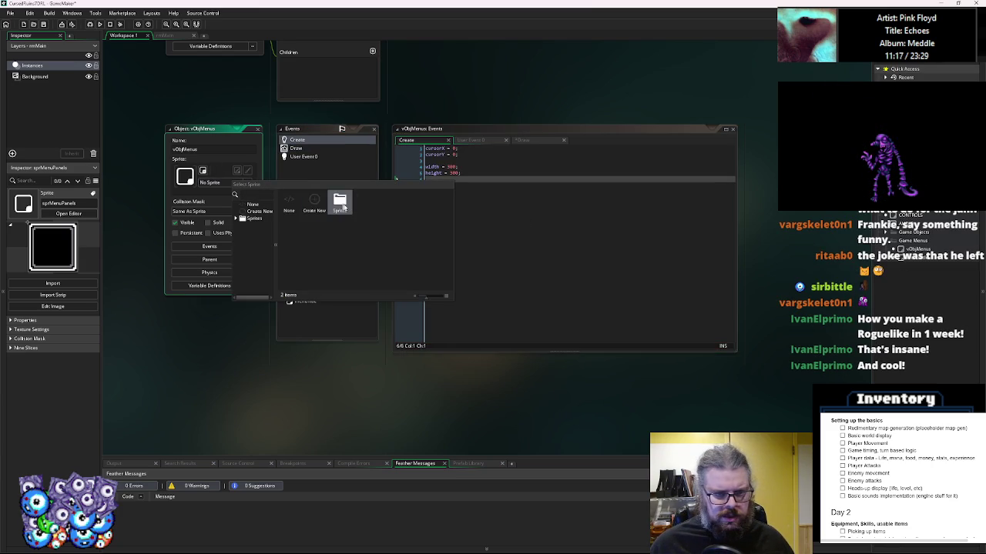
click(314, 202)
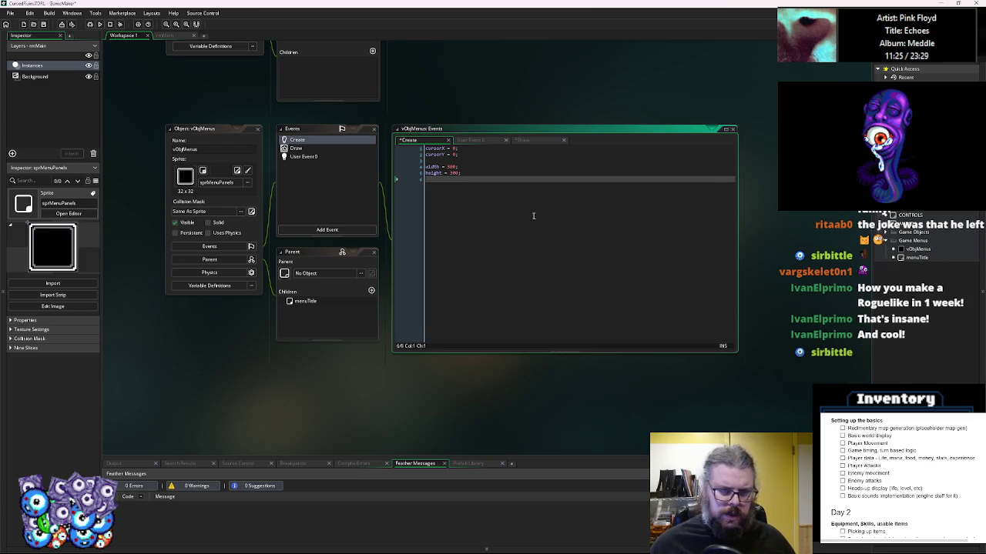
- Add the drawBack line, then paste the width, height and drawBack lines as a comment in Draw
text(draw)
text(Back)
text( = f)
text(rue;)
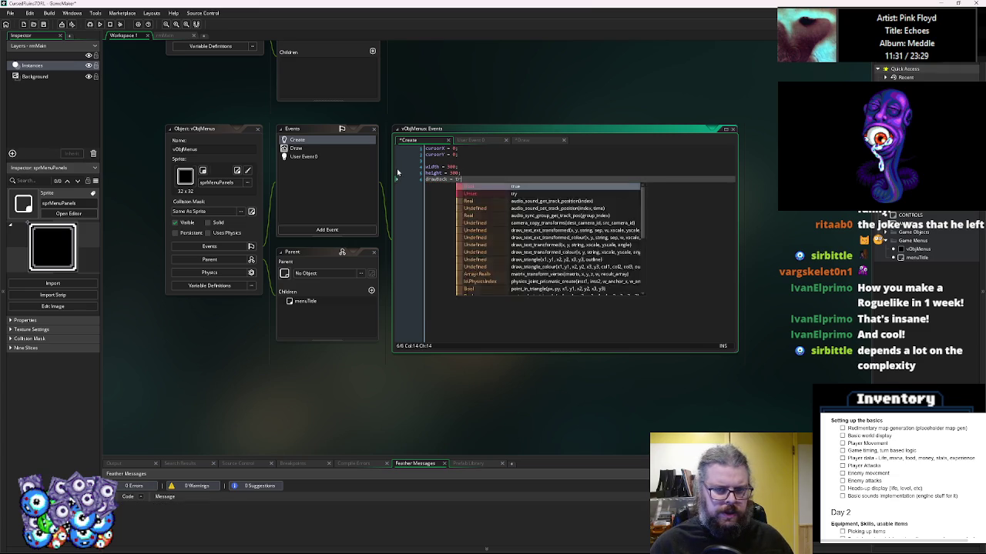
click(331, 147)
text(///)
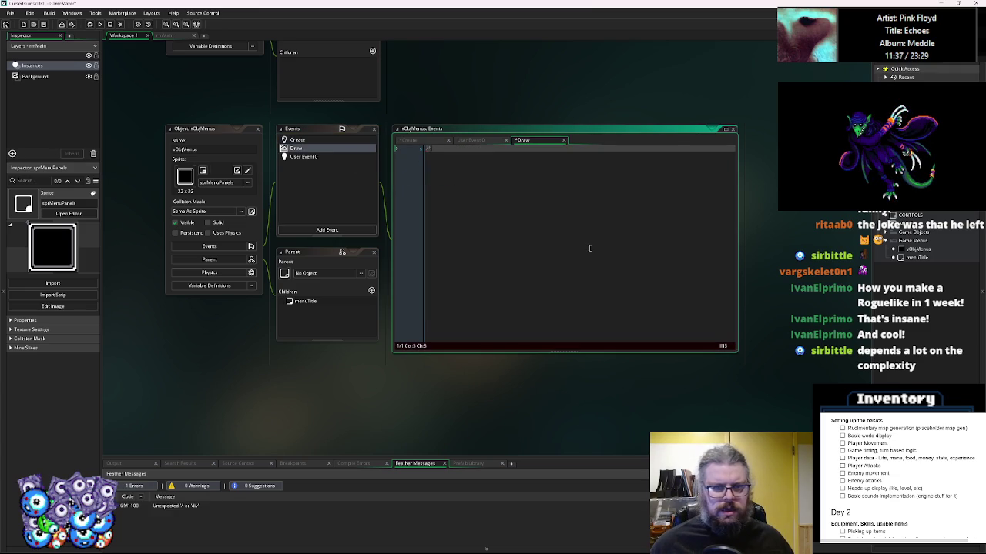
key(ctrl+v)
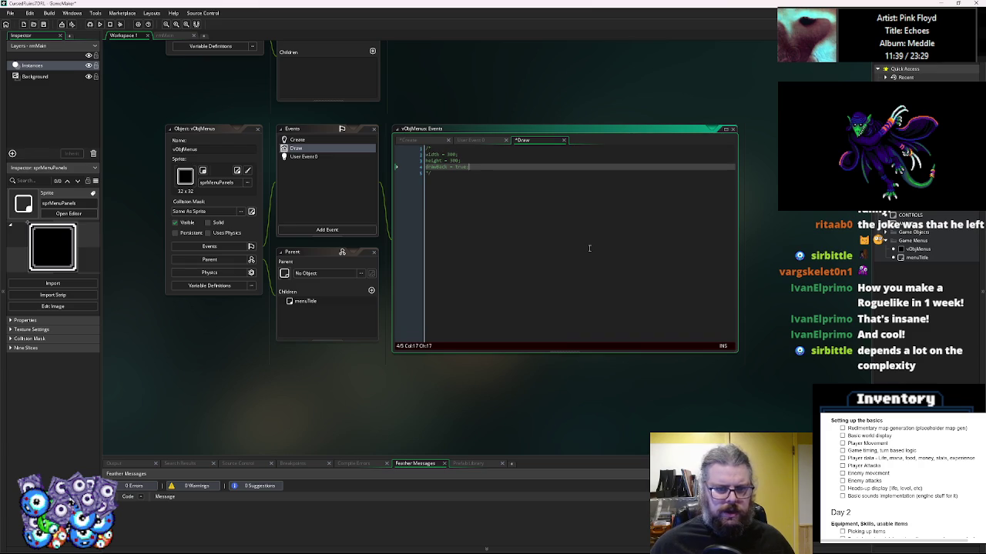
scroll(576, 247, up, 2)
key(Down)
key(Return)
key(Return)
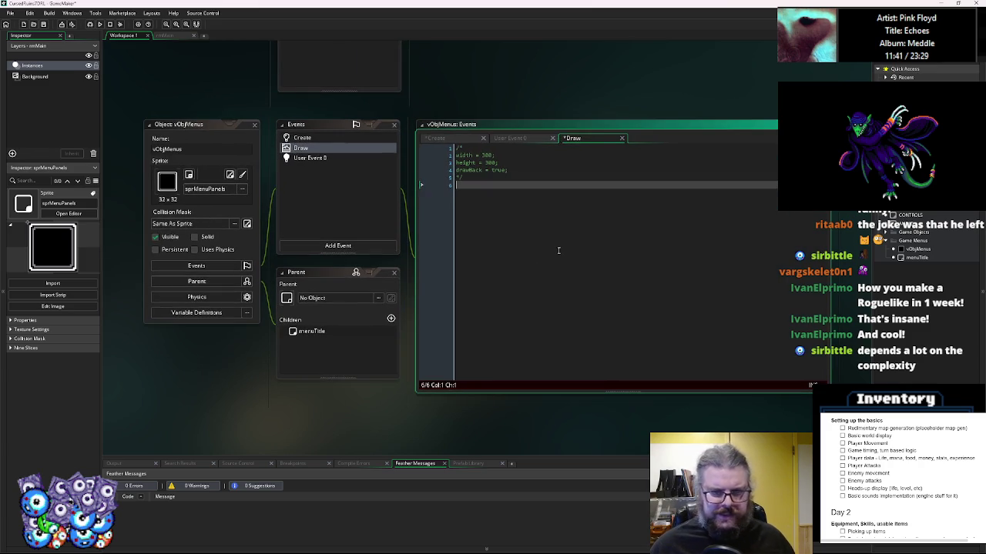
- Write if(drawBack){ draw_sprite_ext(sprite_index,0,x,y,width/32,height/32,0,c_white,1) } and delete the leftover comment
text(if(d)
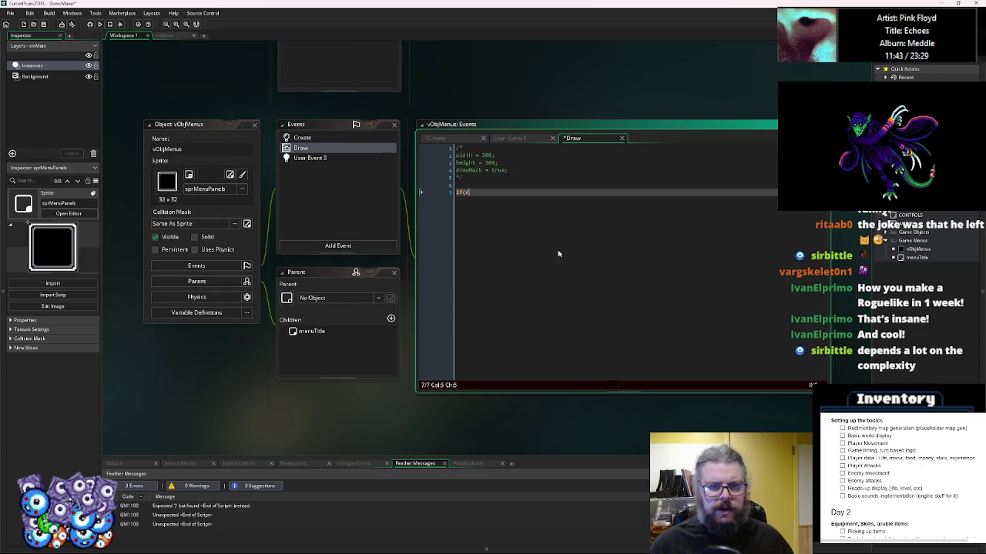
text(rawBack))
key(Return)
text({)
key(Return)
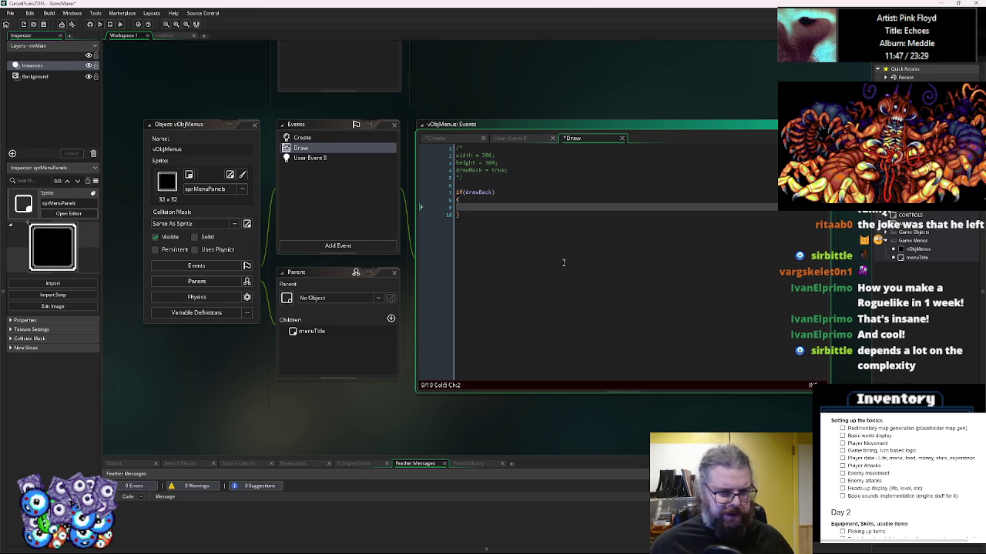
key(Down)
click(472, 183)
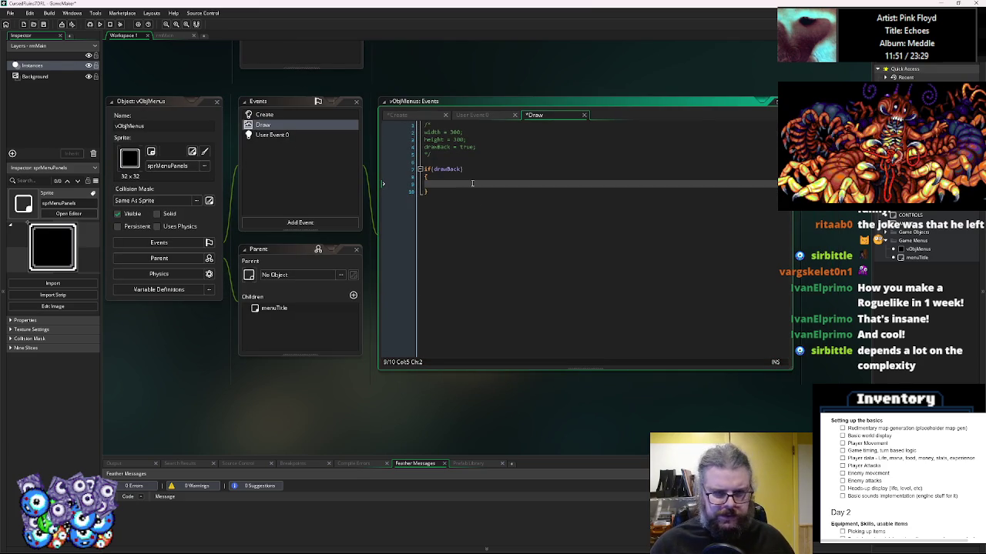
text(draw_sprite)
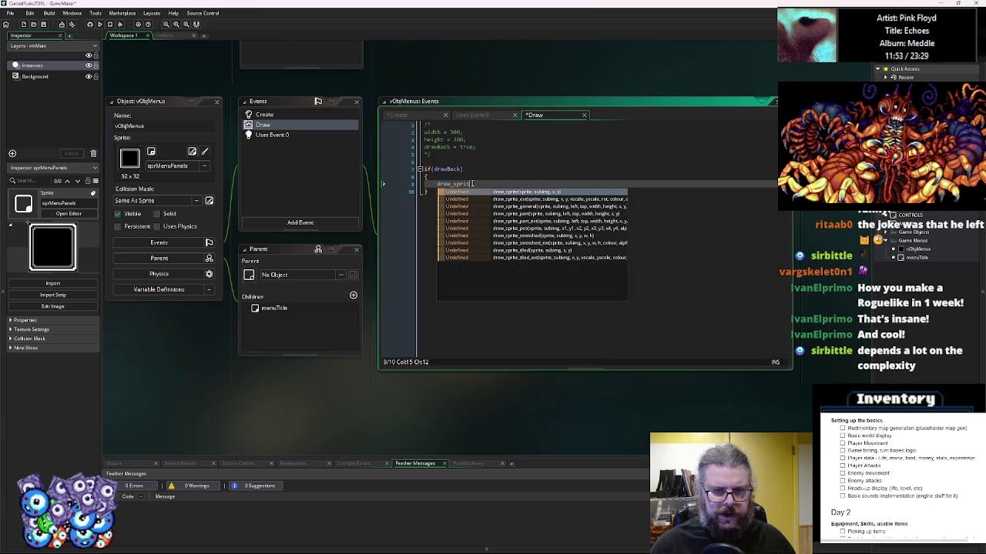
text(_ext()
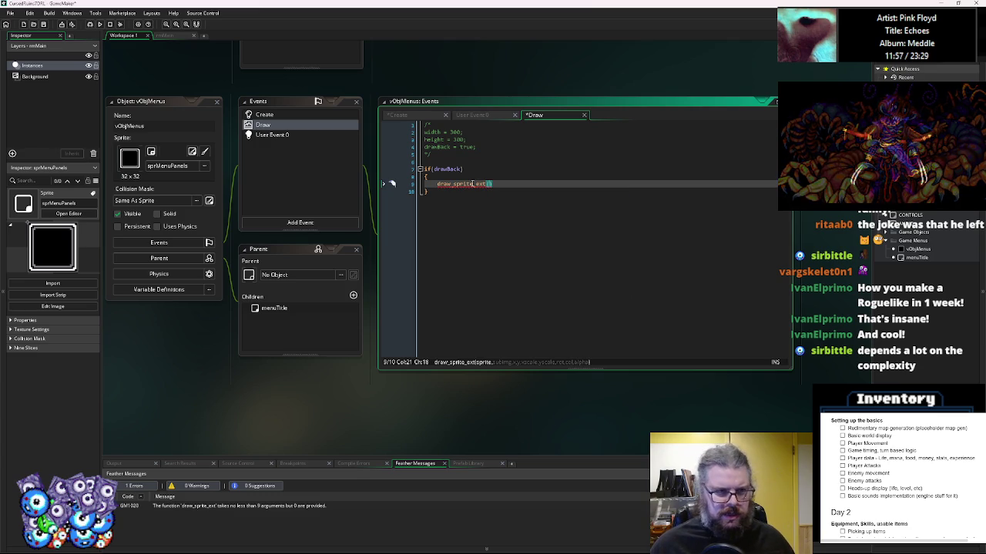
text(sprit)
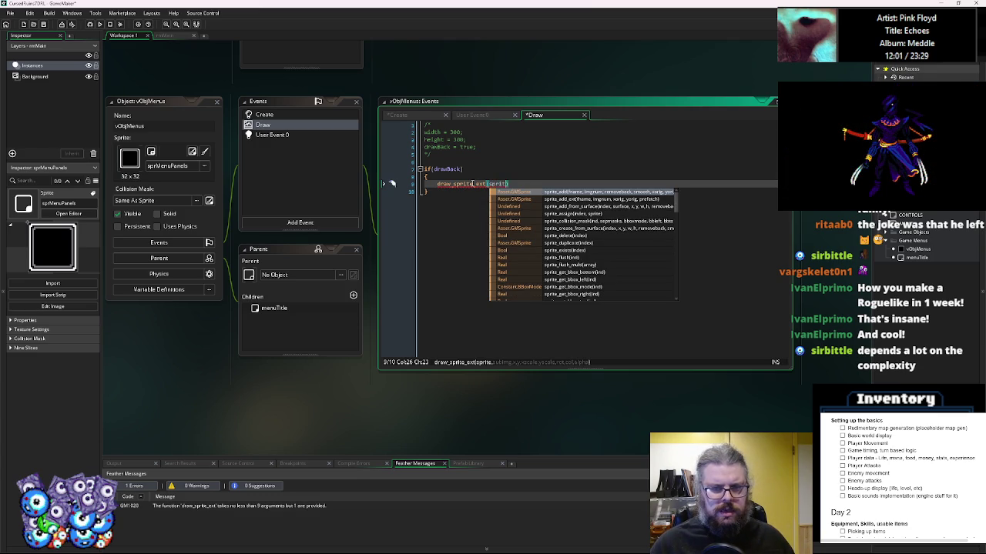
key(BackSpace)
text(prite_index,)
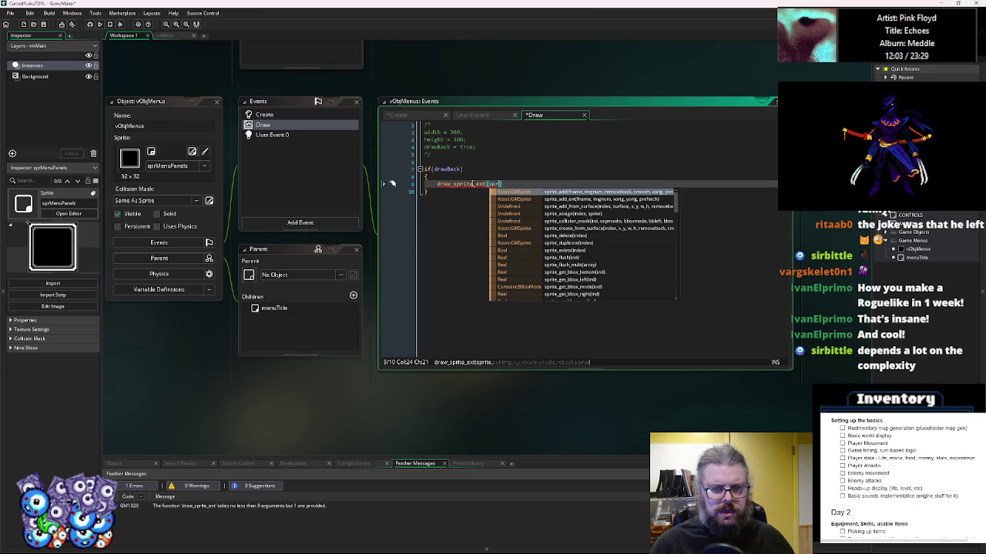
text(0,)
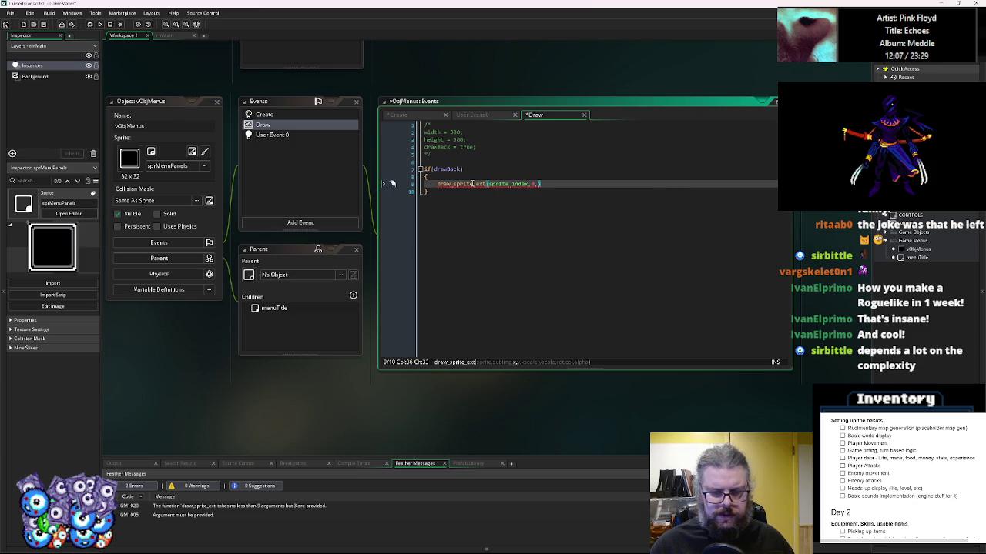
text(x,y,w)
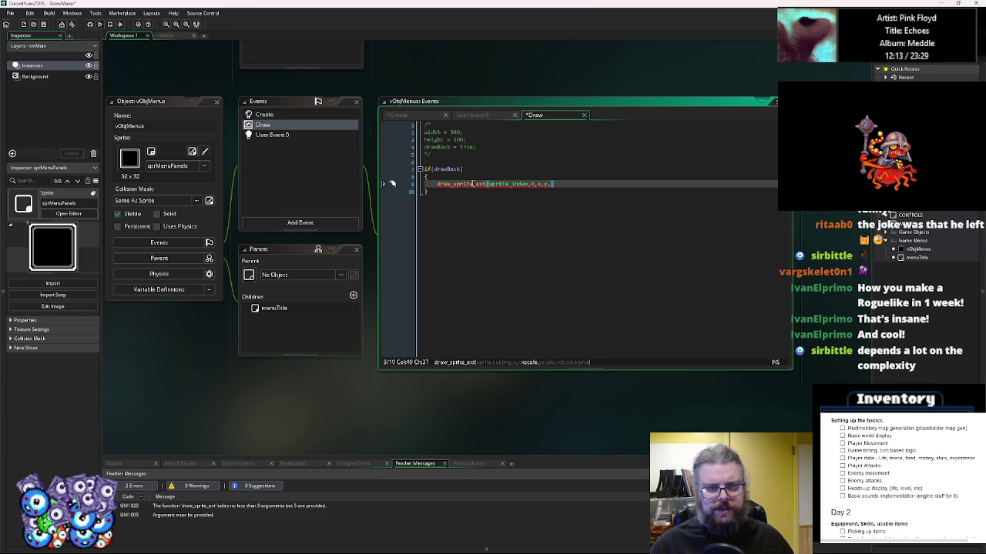
text(idth)
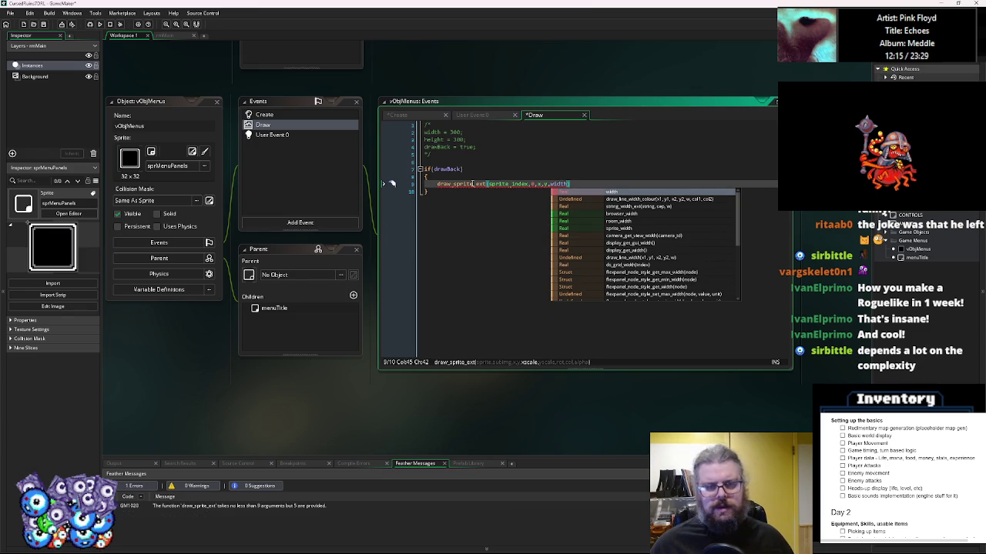
text(/32)
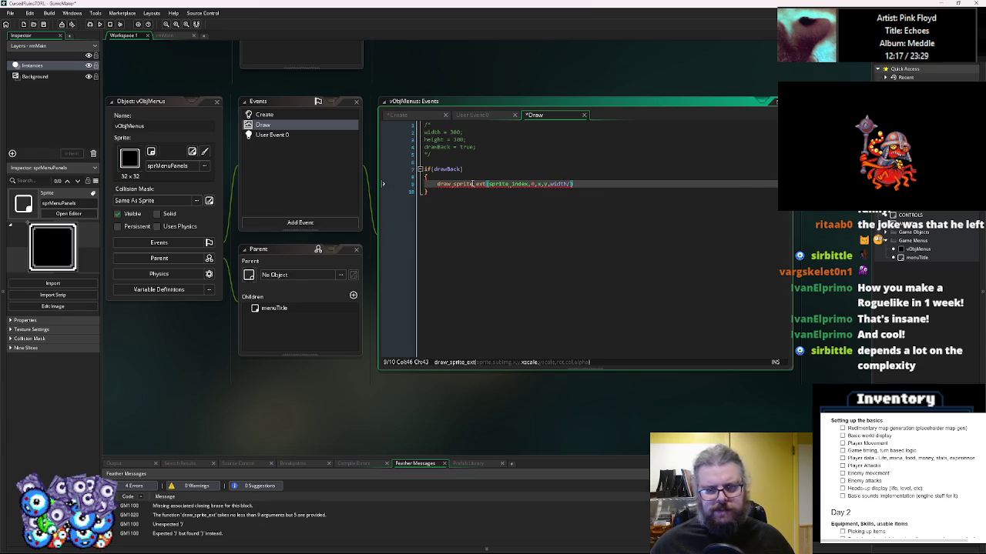
text())
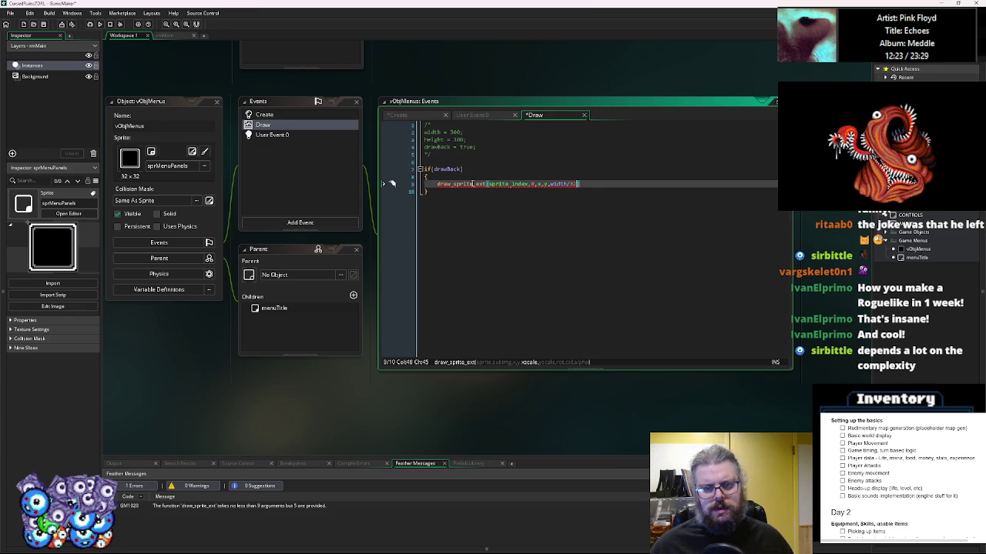
text(,height/)
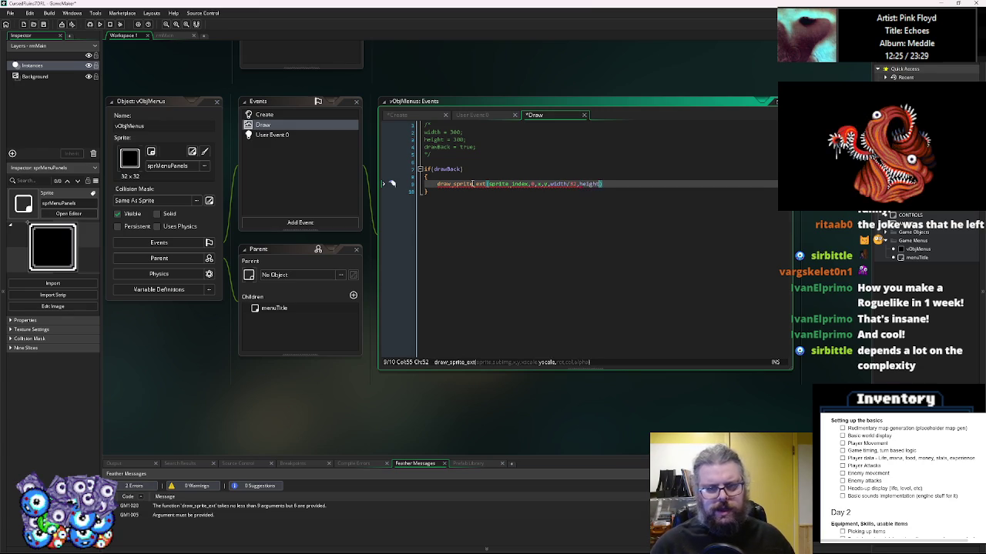
text(32,0,c_white,1))
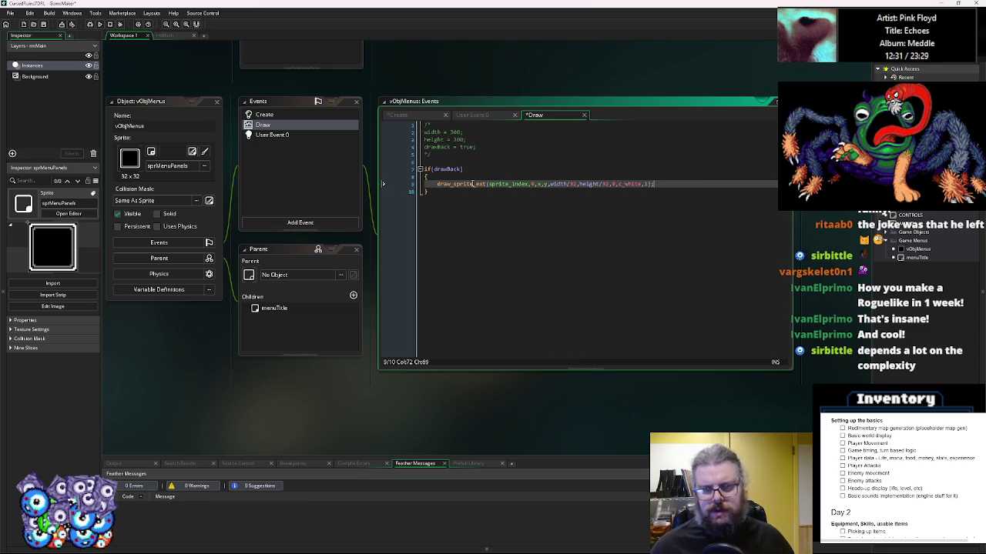
drag(466, 157, 275, 31)
key(Delete)
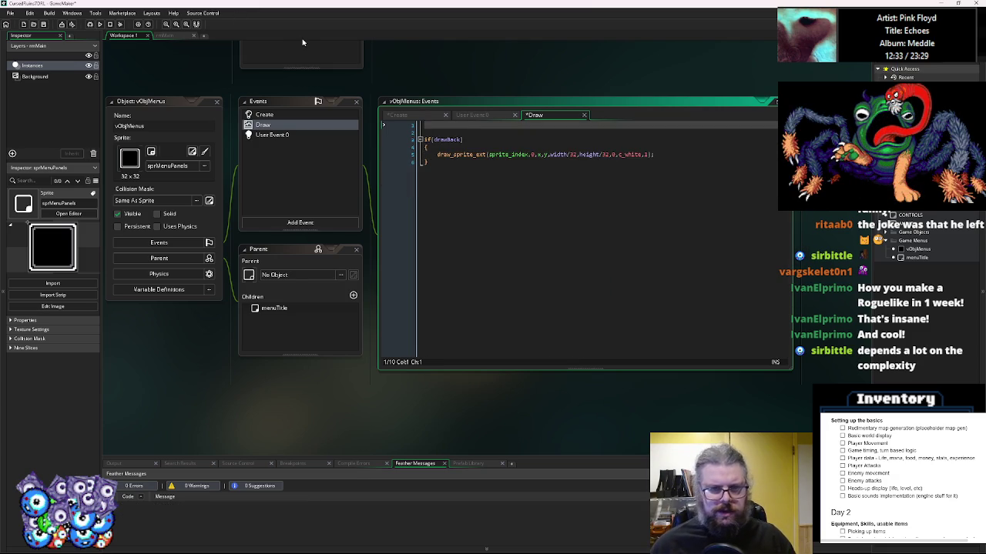
- Remove the blank lines above if(drawBack) and save the project
key(Down)
key(Down)
key(BackSpace)
key(BackSpace)
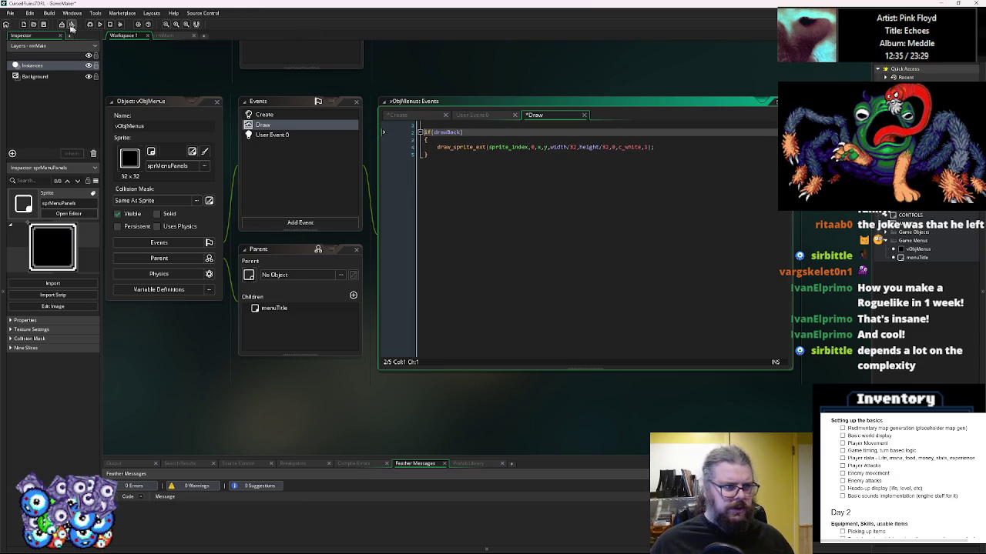
click(44, 25)
- Add openingAnim = 0; to the vObjMenus Create event
click(266, 115)
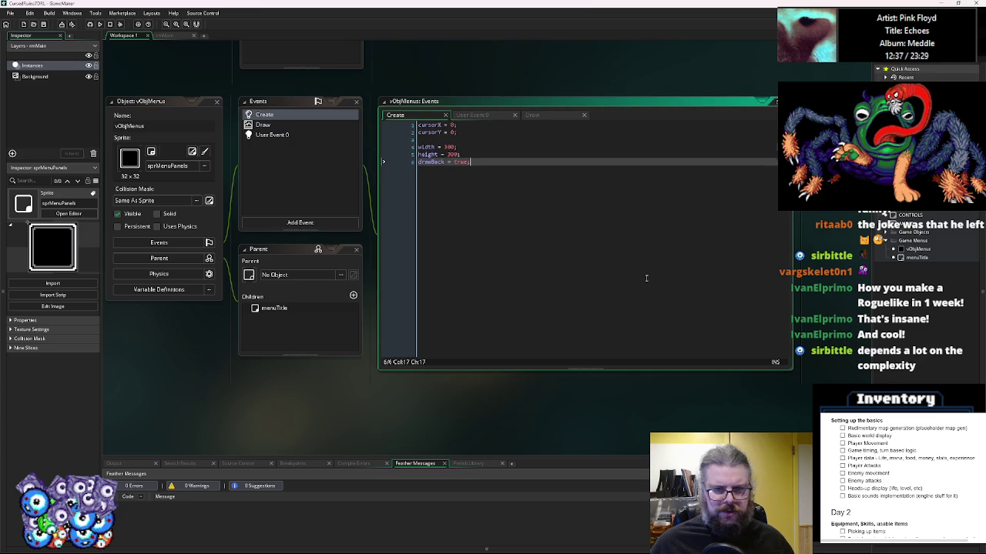
key(Return)
key(Return)
text(openingD)
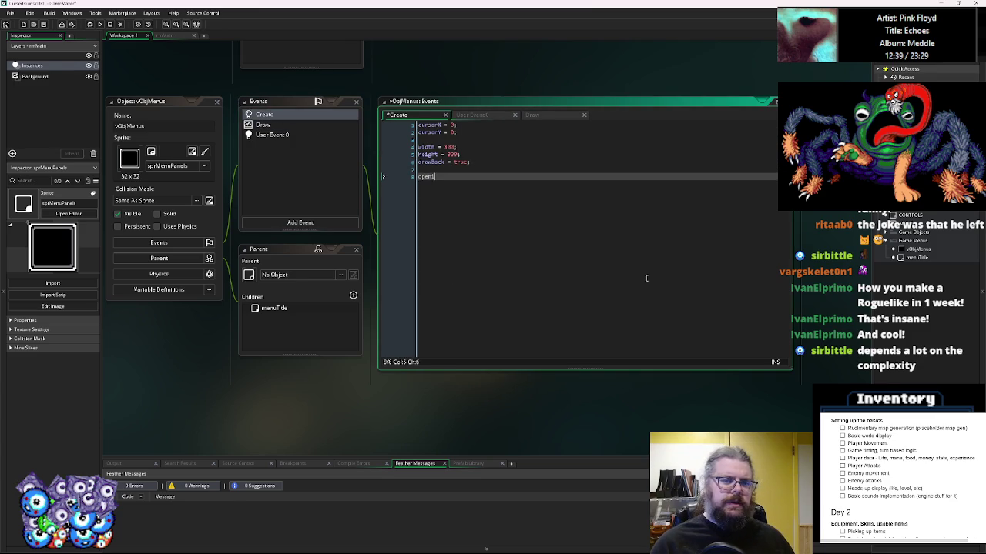
key(BackSpace)
text(Anim = 0;)
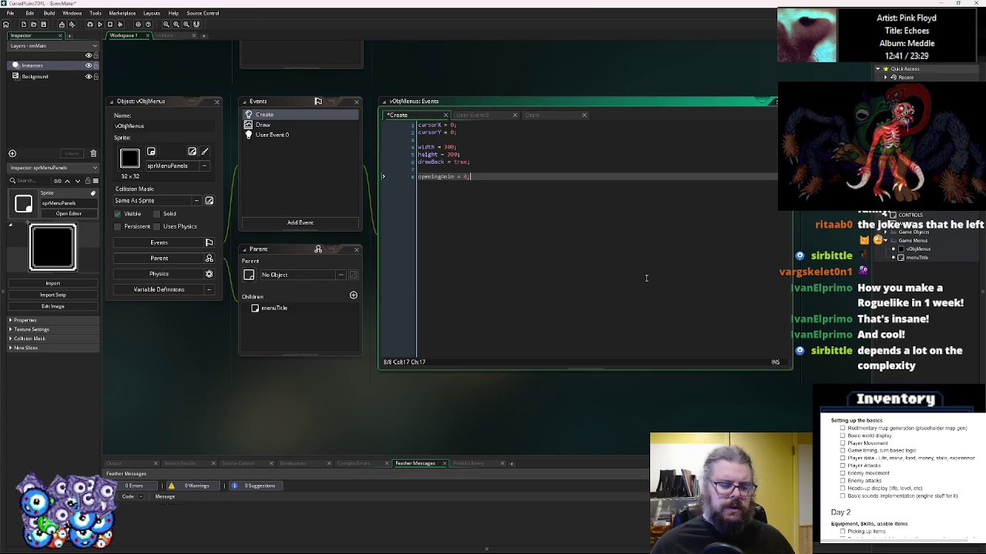
- Offset the draw call's y argument to y+openingAnim in the Draw event
click(286, 135)
click(319, 125)
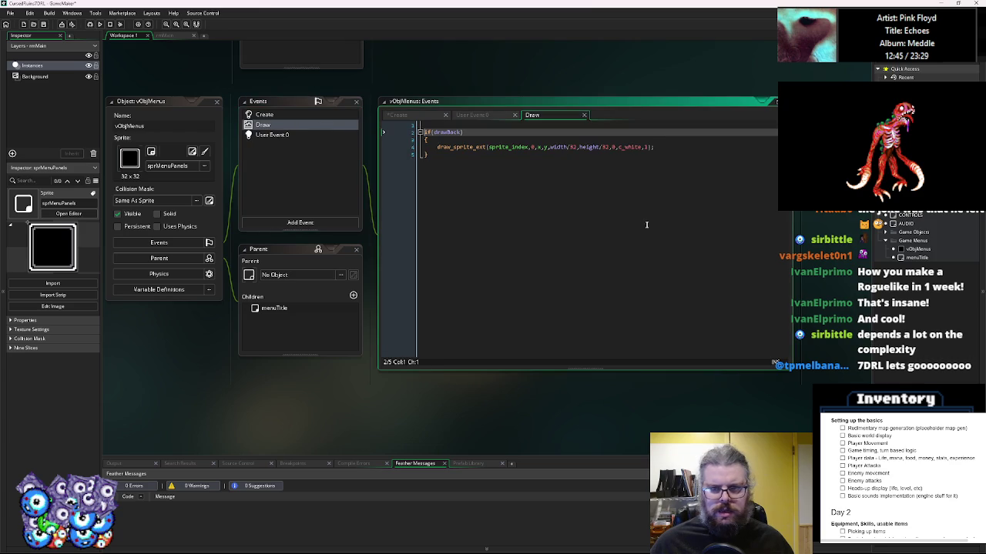
click(540, 146)
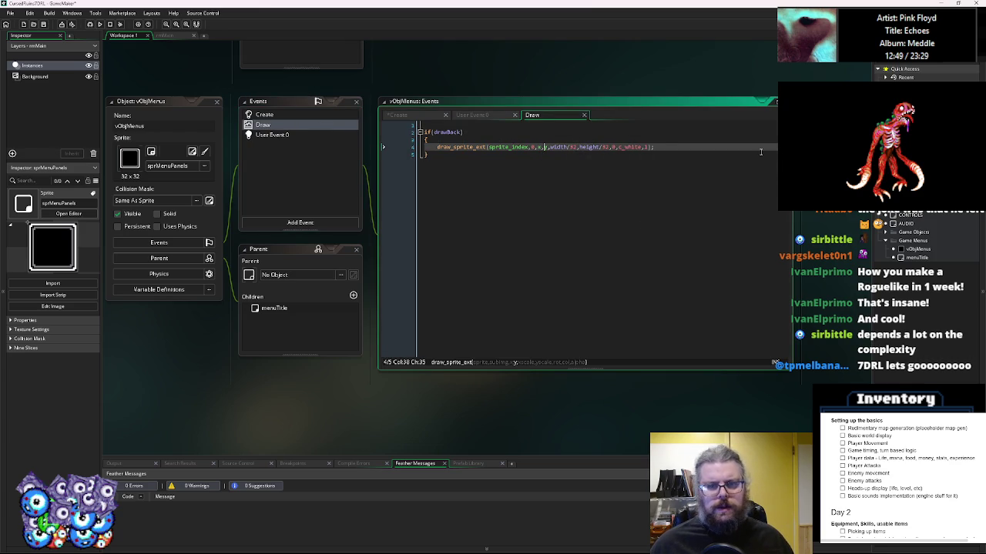
key(Right)
key(Right)
key(Right)
key(Left)
text(+openingAnim)
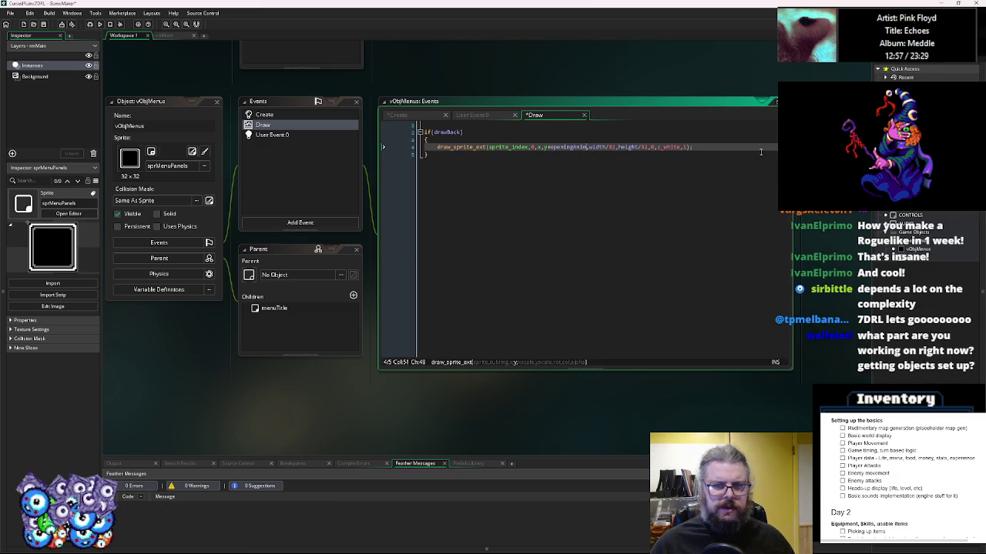
- Insert an if(openingAnim<1) check above the draw call
key(Home)
key(Return)
key(Up)
text((openingAnim<=)
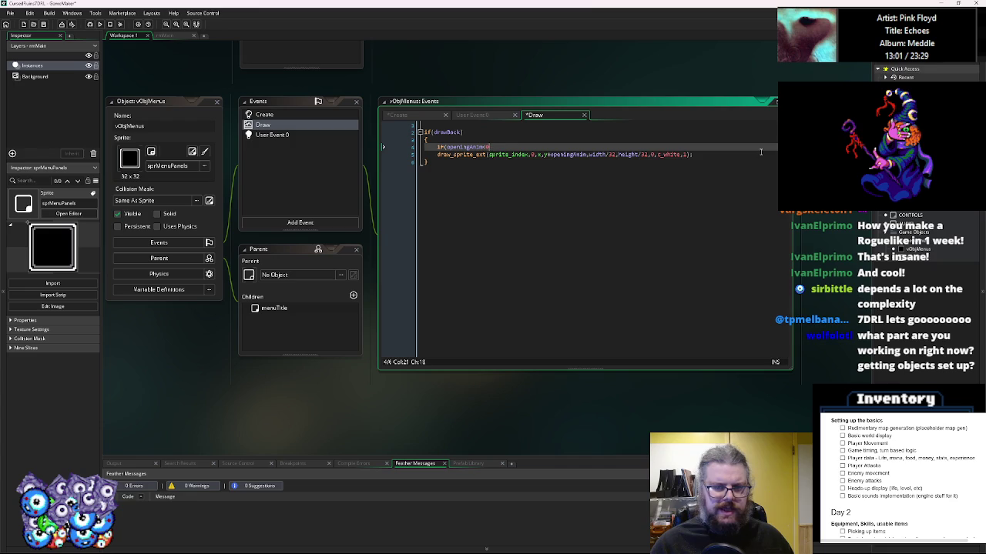
key(BackSpace)
text(1))
key(Return)
text({)
- Wrap the draw call in an else branch, leaving the if block empty
key(Down)
key(Return)
text(else)
key(Return)
text({)
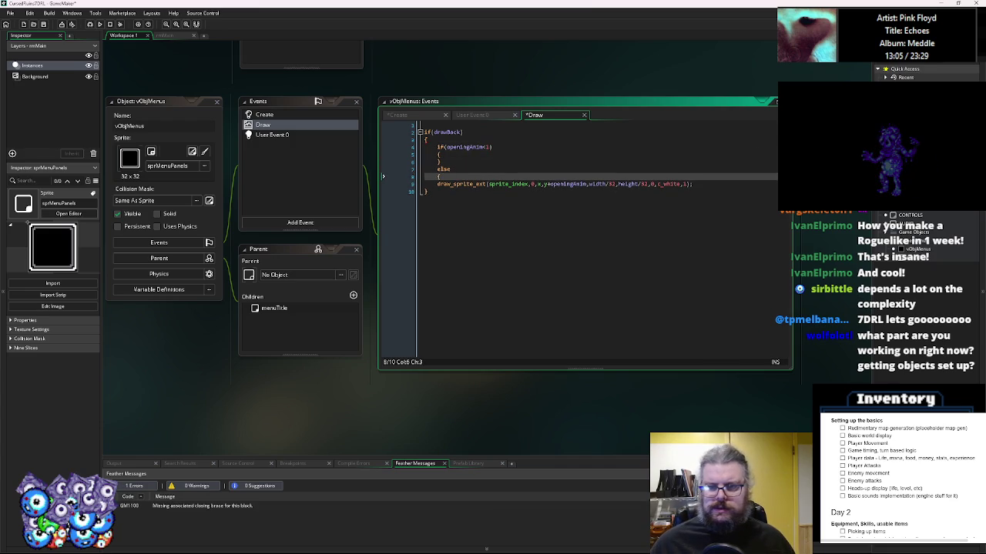
key(Down)
key(End)
key(Return)
text(})
key(Up)
key(Tab)
click(485, 154)
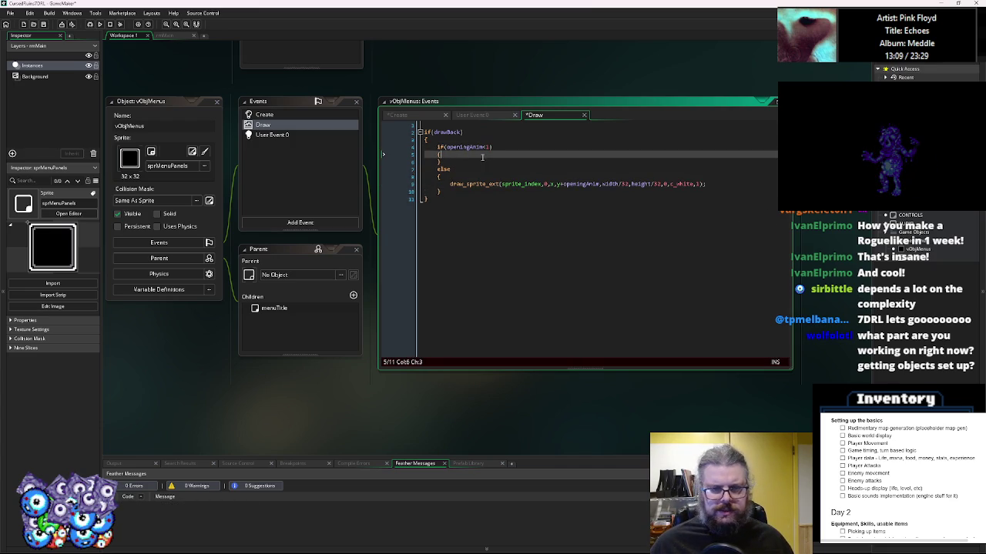
key(Return)
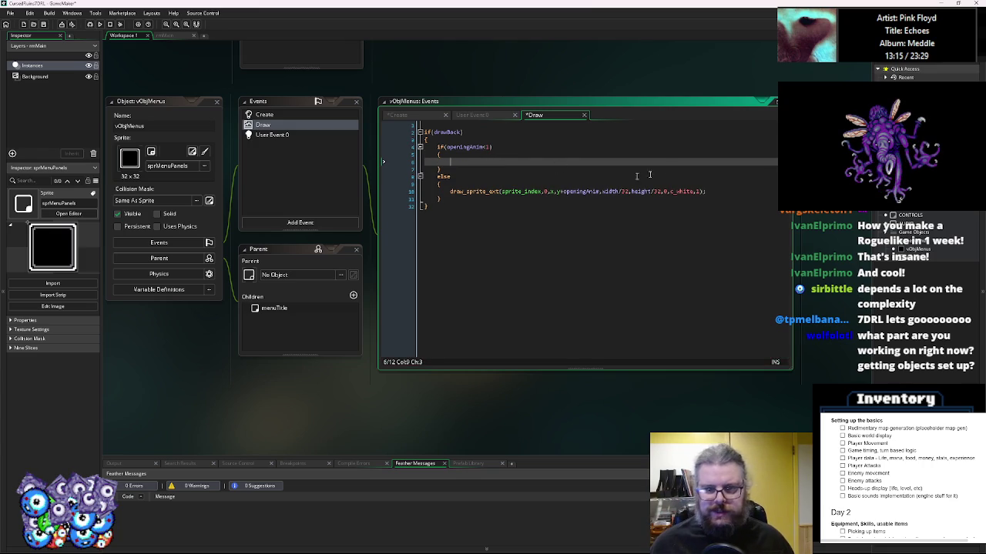
scroll(592, 185, up, 5)
scroll(567, 454, down, 5)
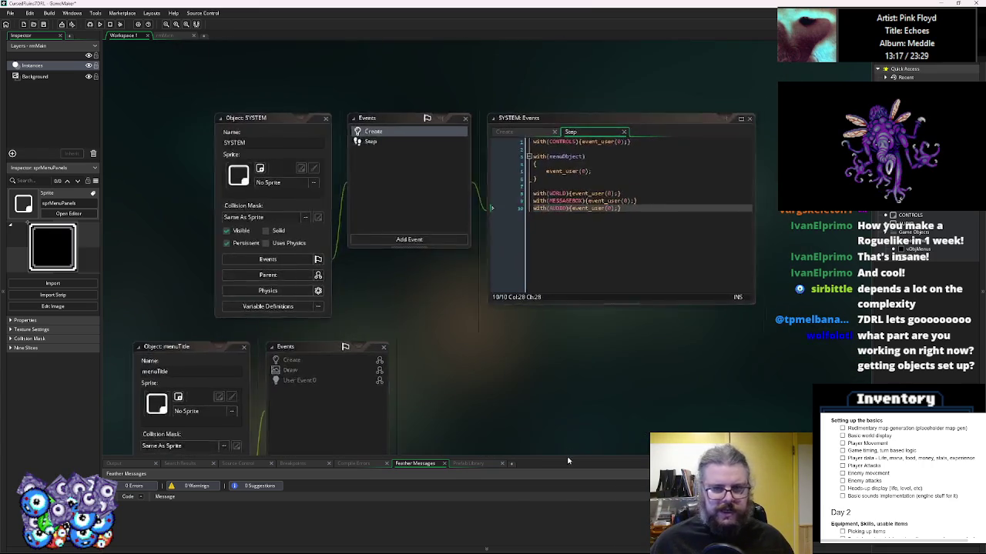
click(529, 175)
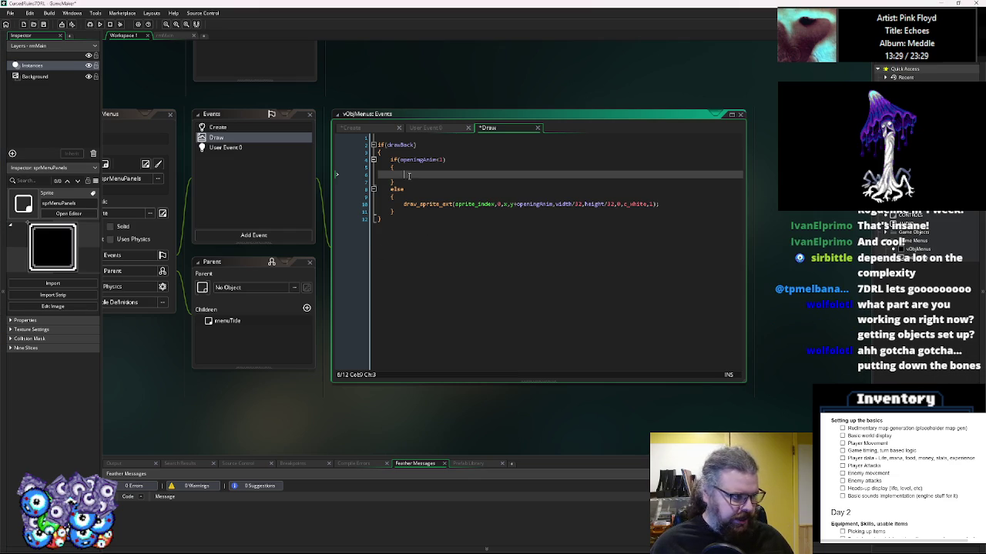
scroll(408, 175, up, 1)
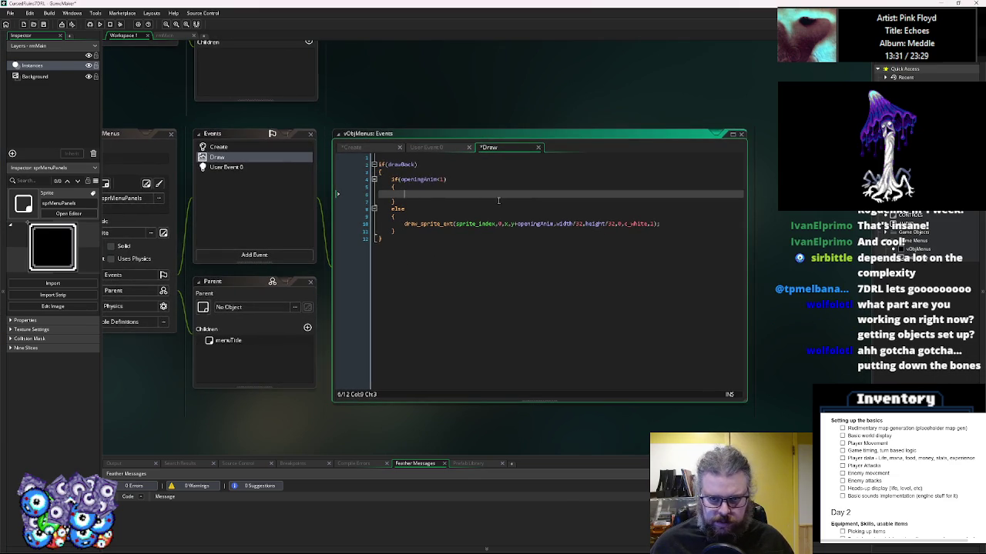
click(559, 223)
key(Up)
key(Up)
key(Up)
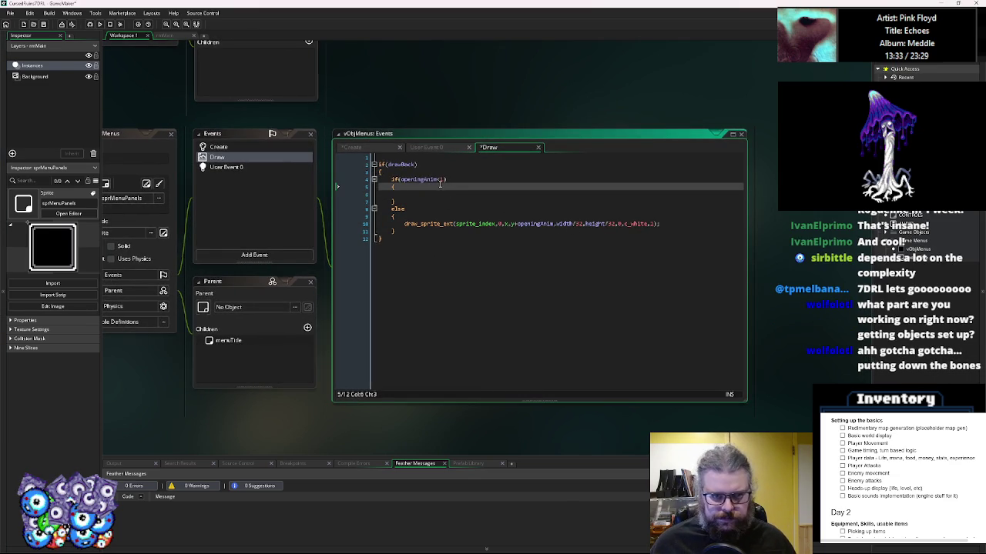
- Remove openingAnim from the else draw call and copy that call into the if block
double_click(536, 223)
key(BackSpace)
key(BackSpace)
drag(620, 224, 405, 224)
key(ctrl+c)
click(405, 194)
key(ctrl+v)
- Change the copied call's y to y+(height/2)*openingAnim
click(485, 194)
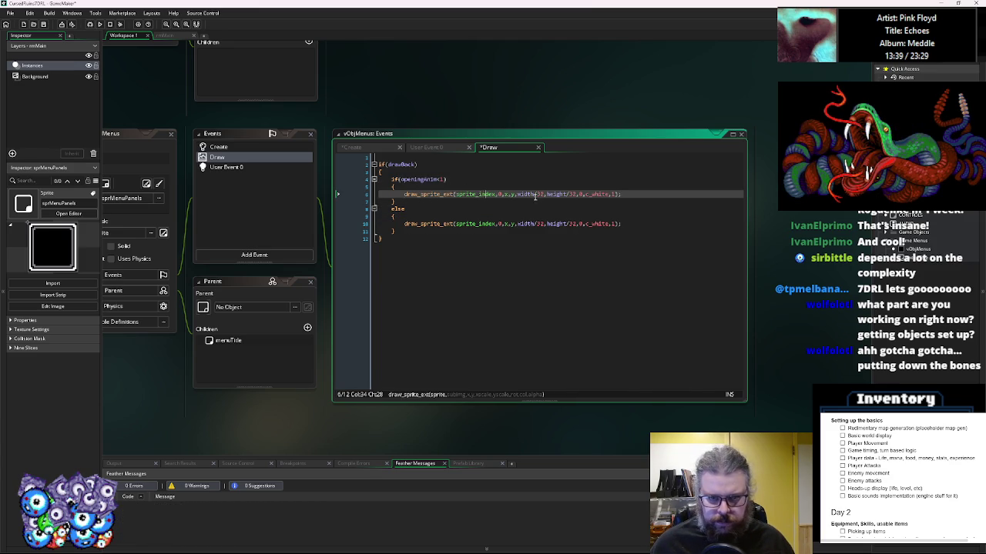
click(512, 194)
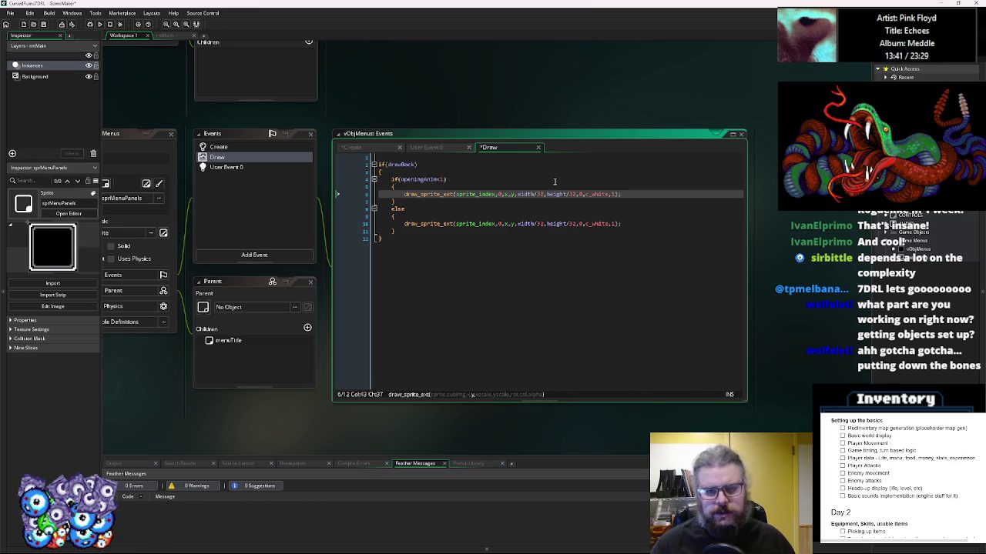
text(+)
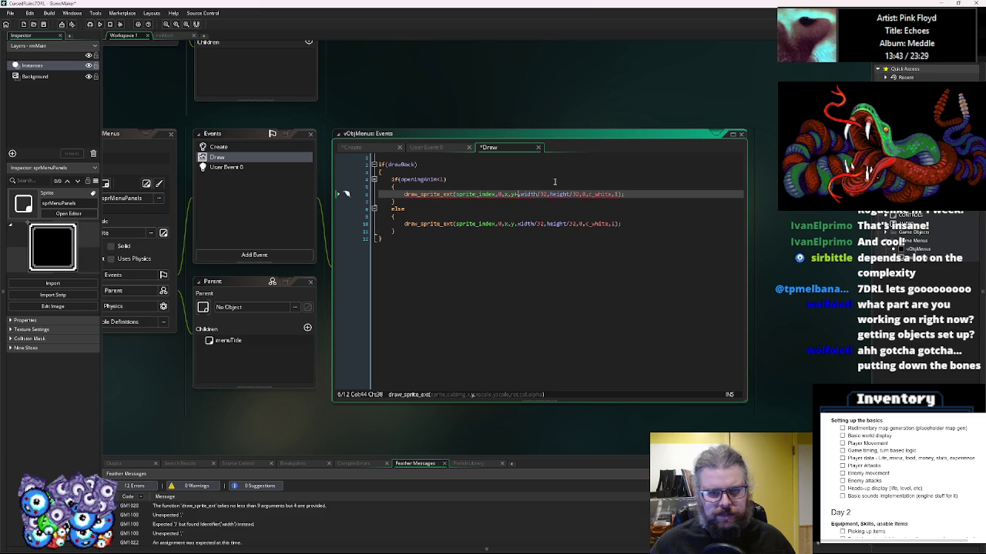
text(height)
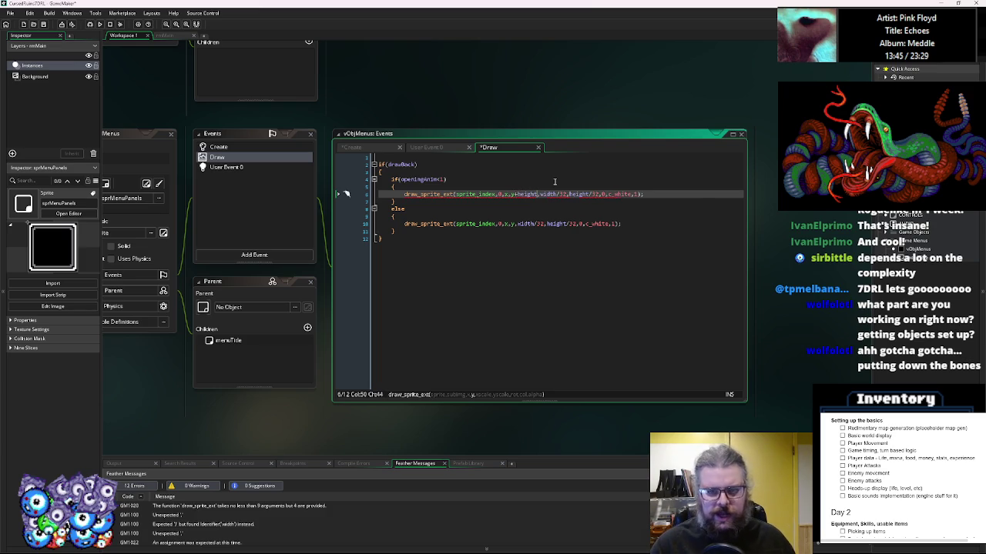
text(/2)
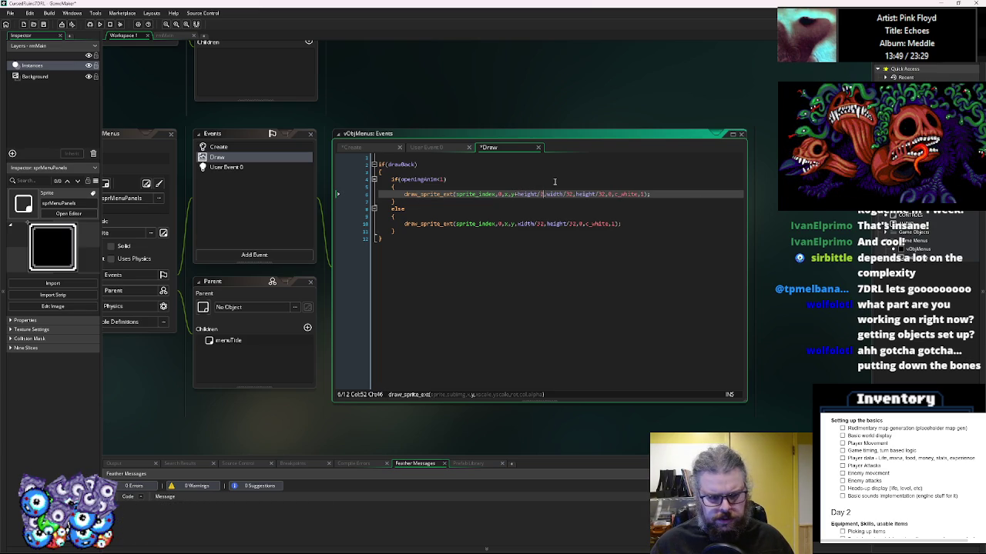
key(Left)
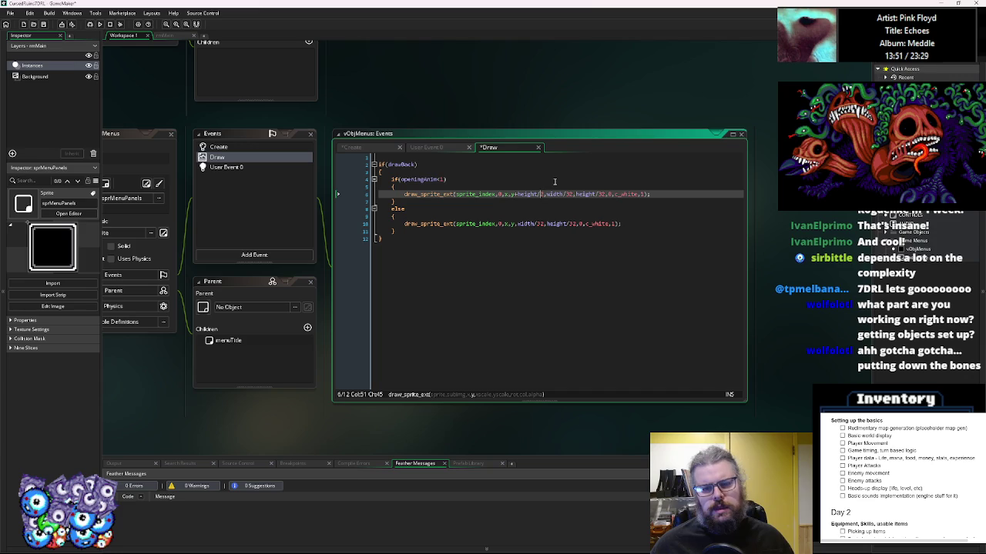
text(()
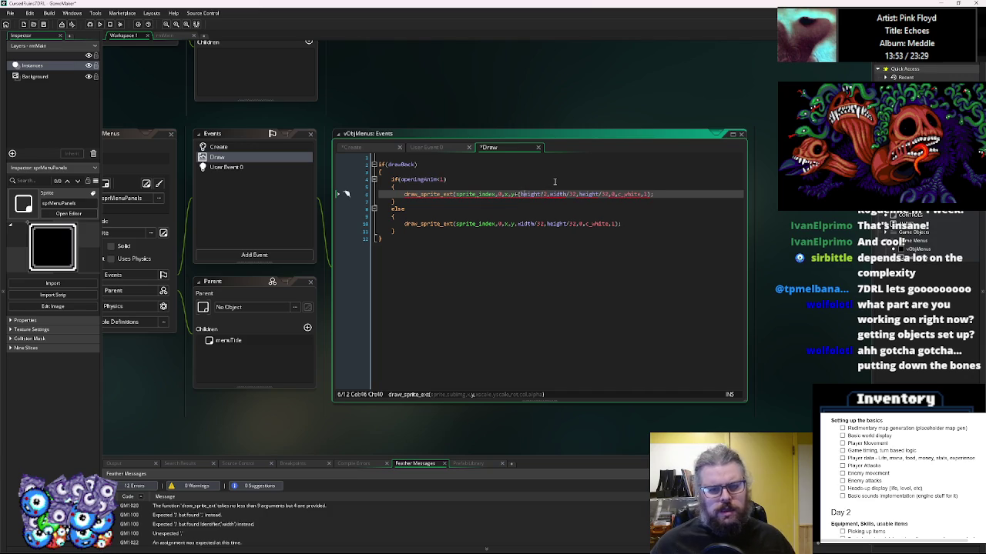
key(Right)
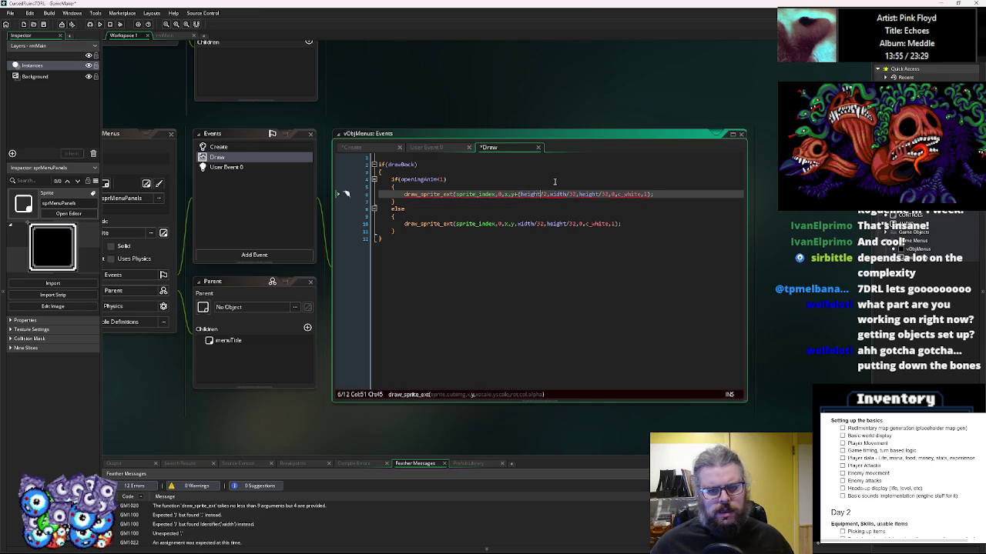
text())
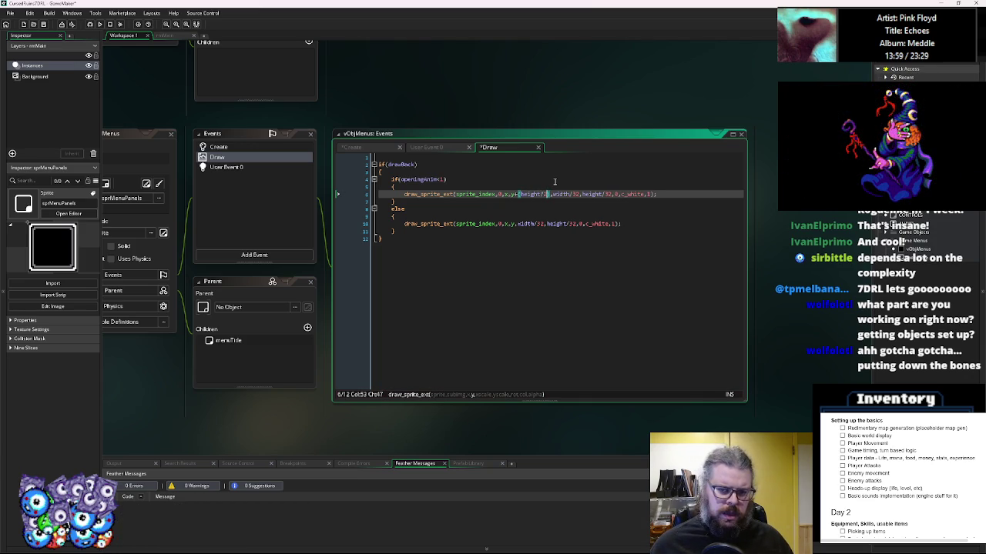
text(*)
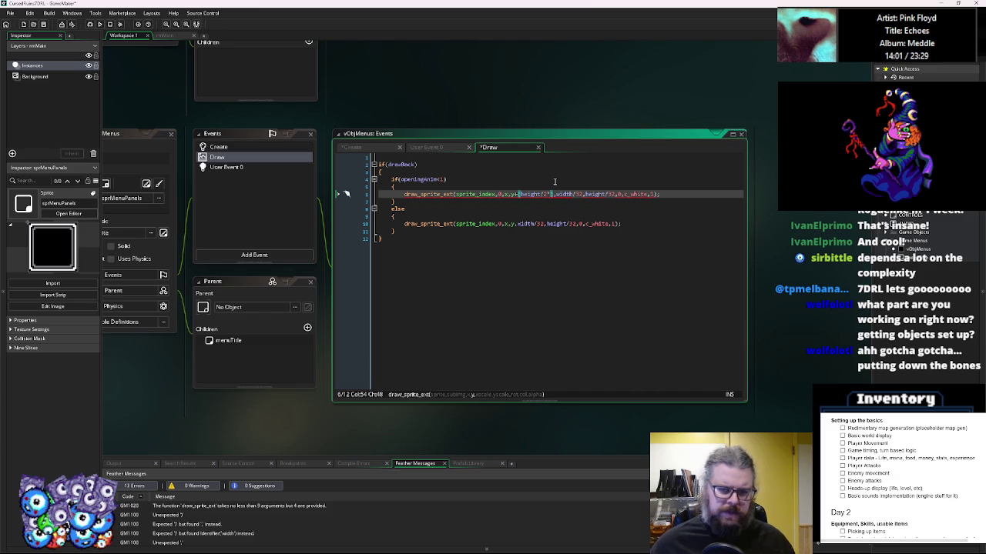
double_click(415, 179)
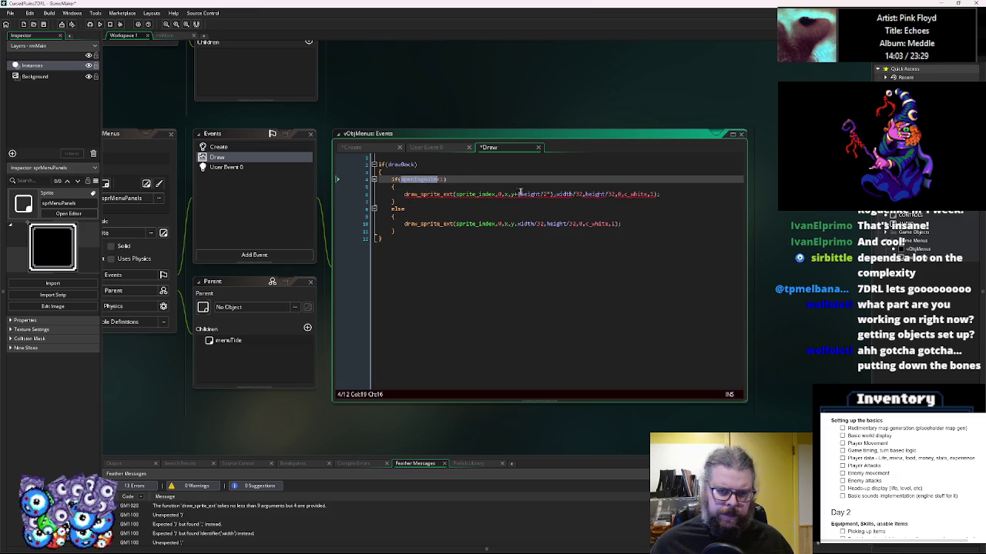
click(548, 194)
key(ctrl+v)
- Change the y offset to (height/2)*(1-openingAnim)
click(618, 194)
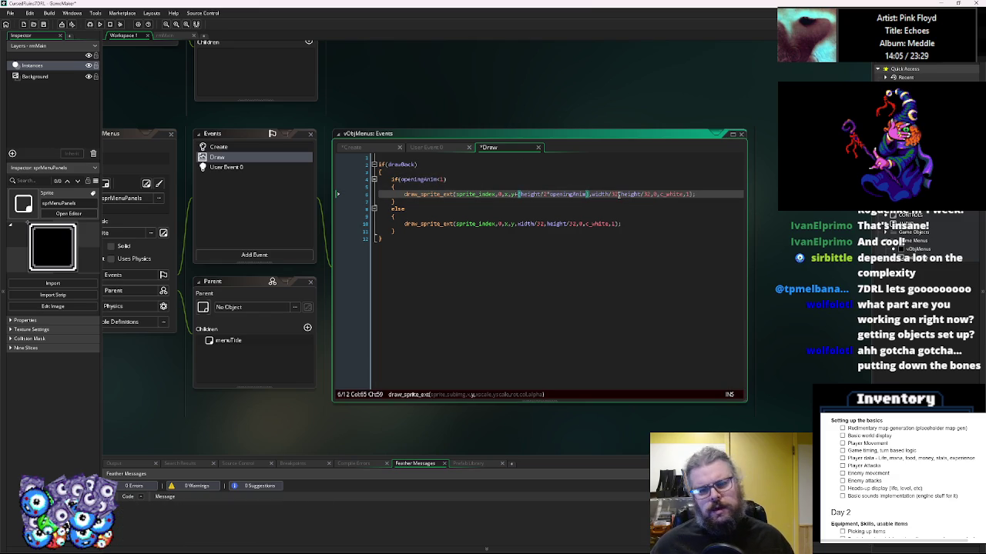
key(Left)
key(Left)
key(Left)
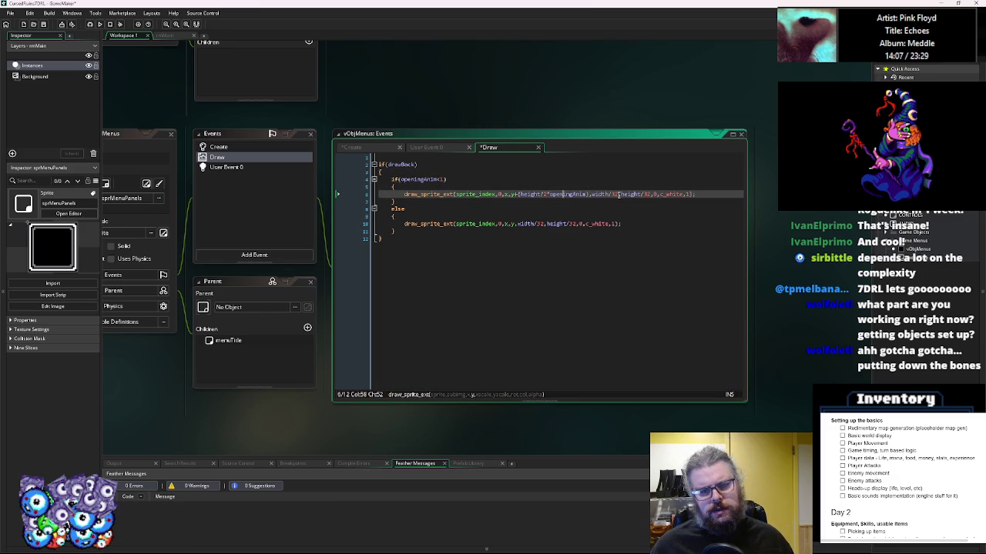
text((1-)
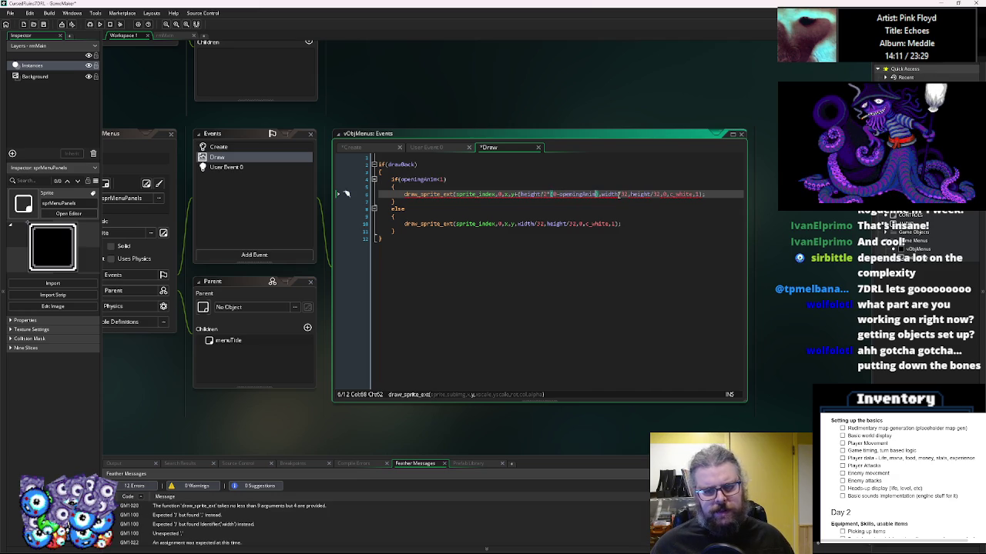
key(Left)
key(Left)
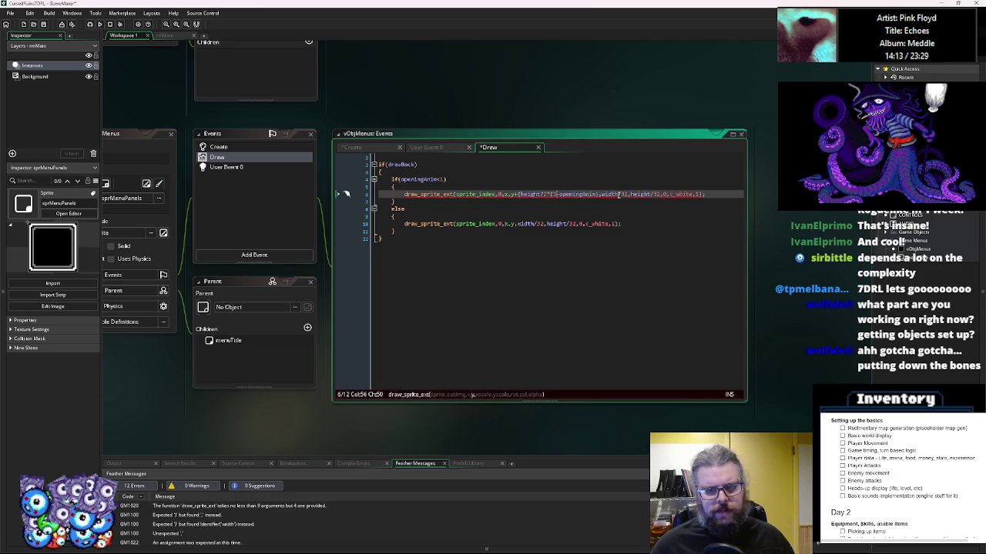
key(Right)
key(Right)
key(Right)
text())
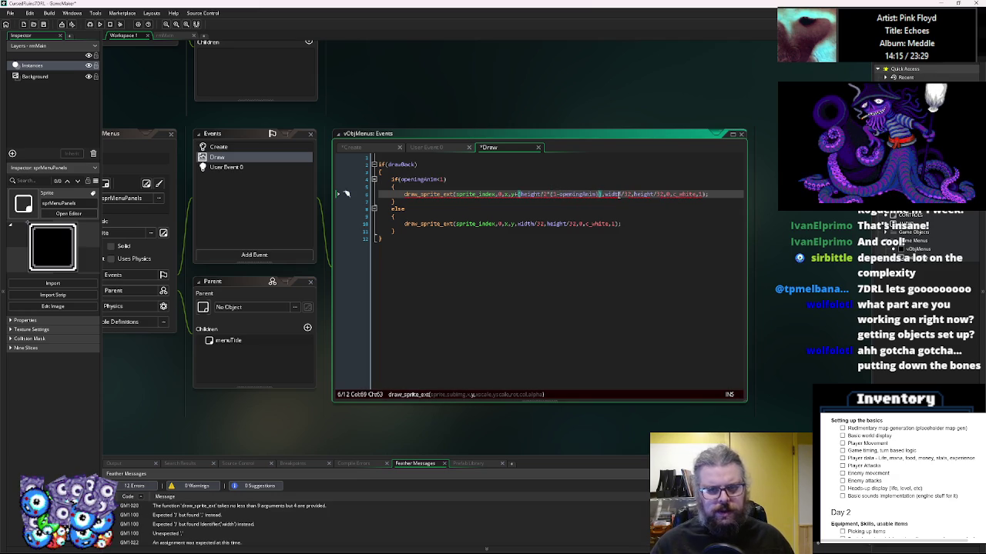
click(537, 241)
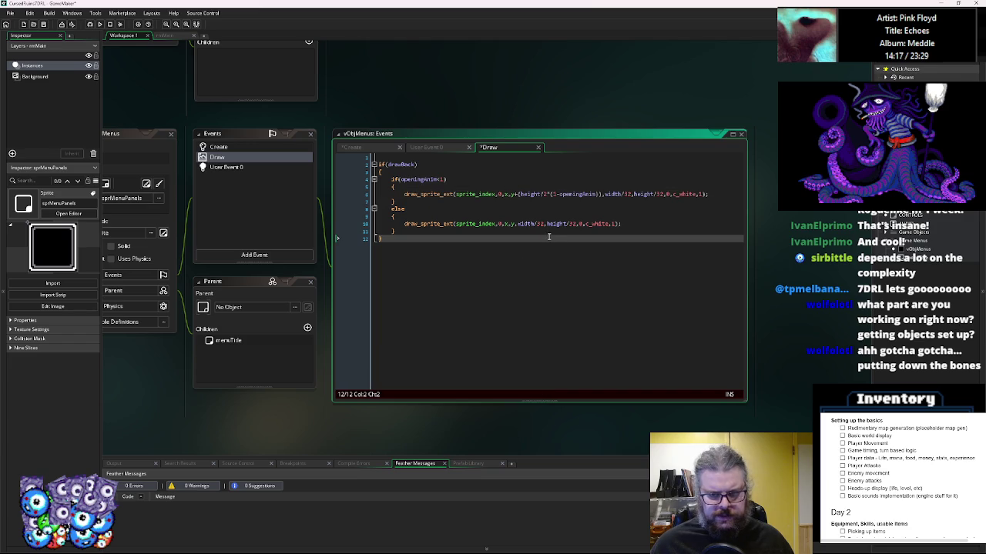
- Scale the height argument to height/32*openingAnim, widen the editor, and save the Draw code
click(573, 195)
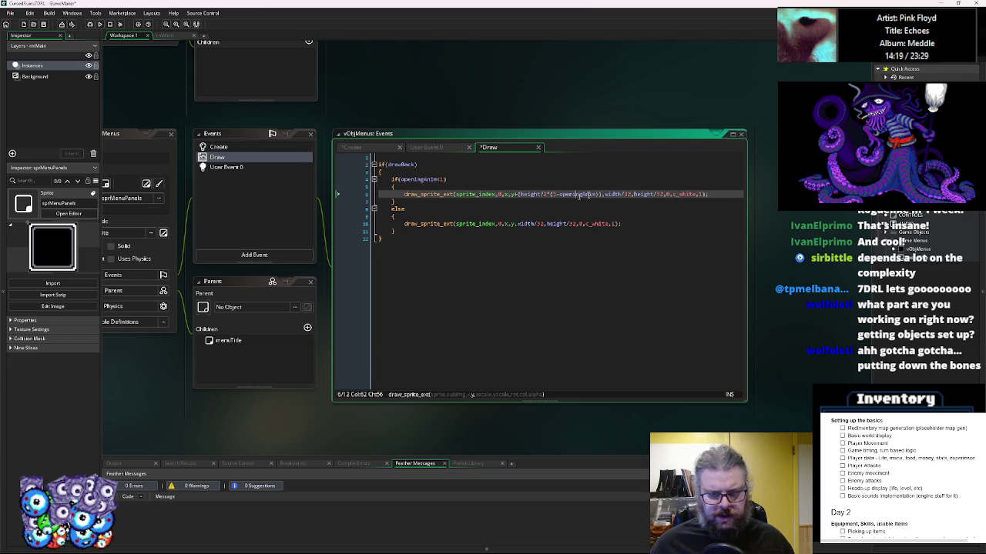
double_click(570, 195)
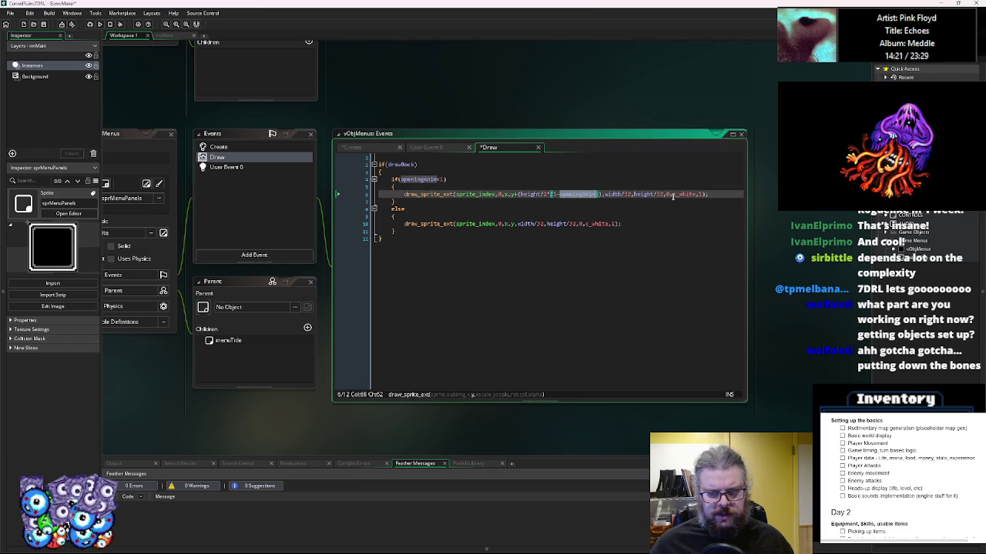
click(666, 194)
text(*)
key(ctrl+v)
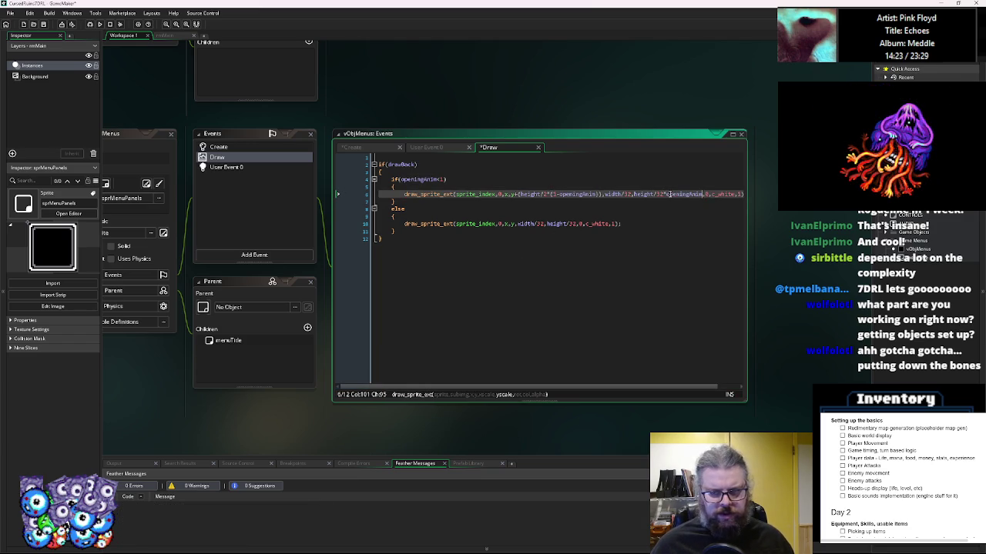
drag(746, 235, 819, 233)
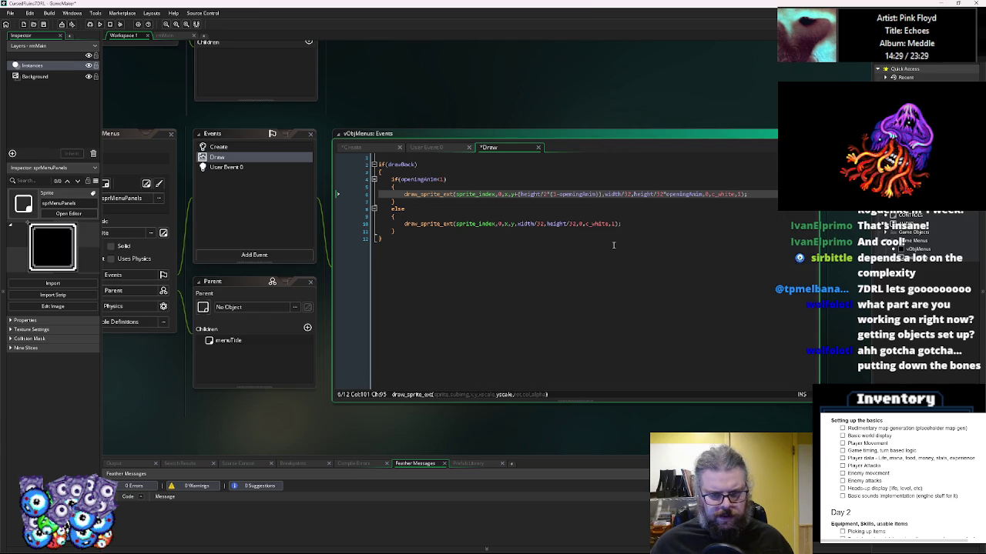
key(ctrl+s)
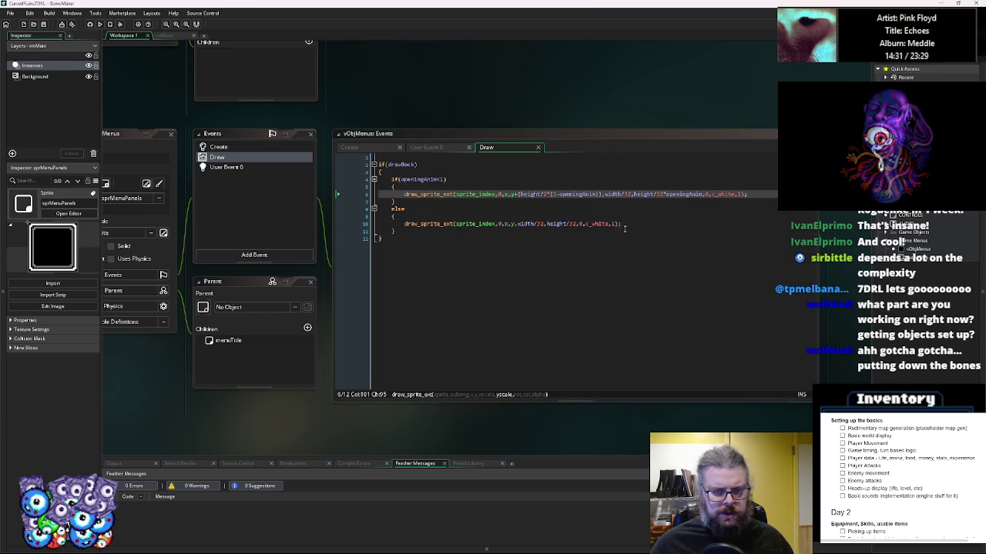
click(616, 229)
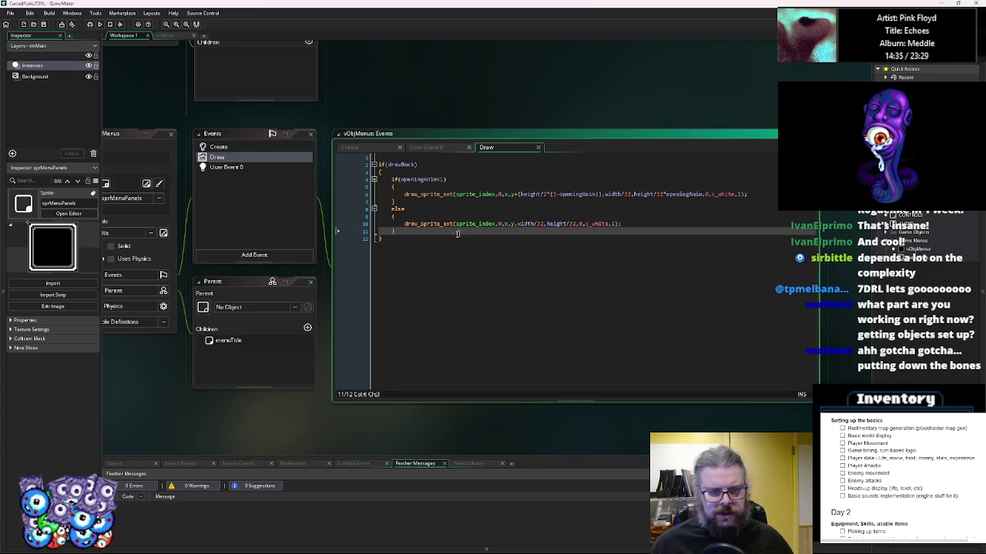
click(490, 240)
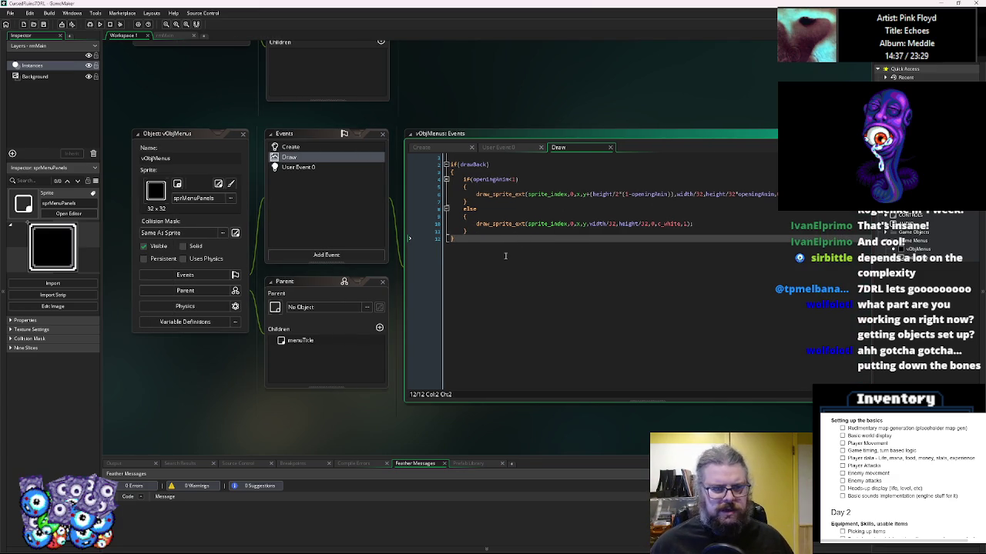
- Add isOpening = true; on a new line of the Create event, then view the Draw code
click(309, 147)
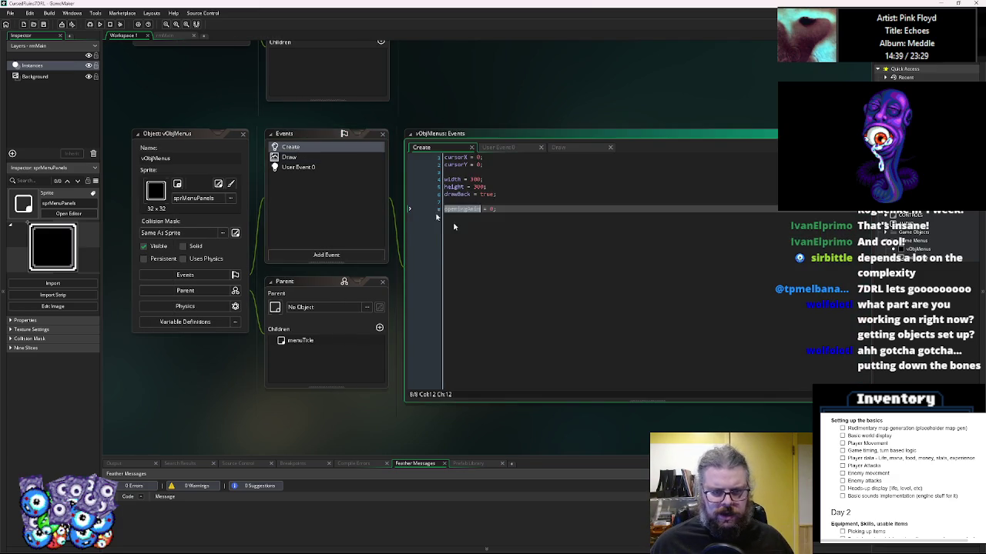
key(Return)
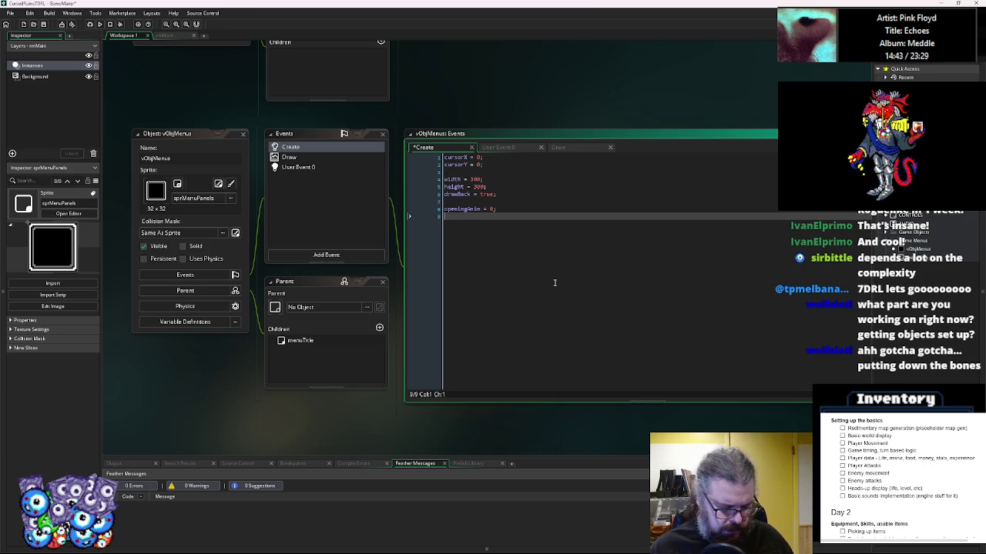
text(isOpen)
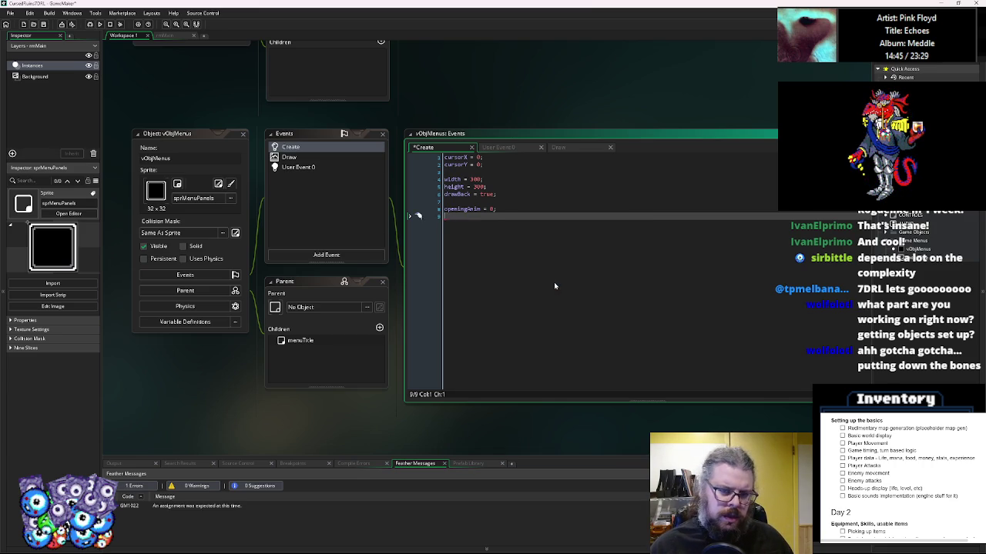
text(ing = false;)
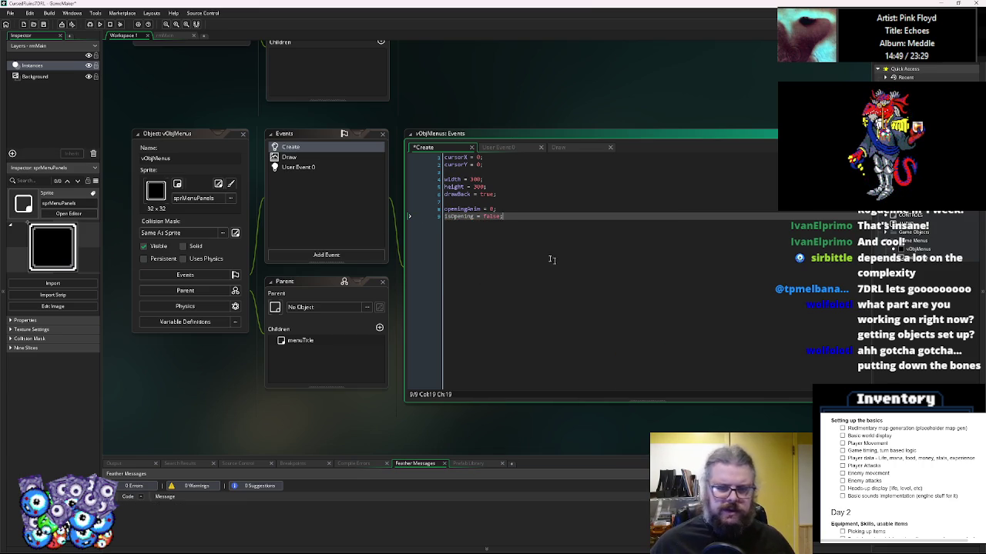
double_click(487, 216)
text(true)
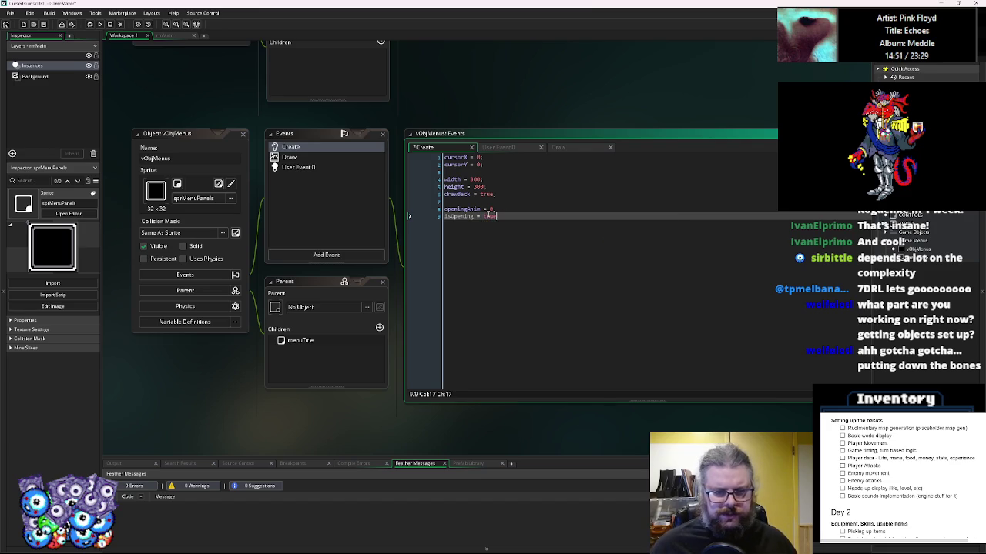
double_click(460, 216)
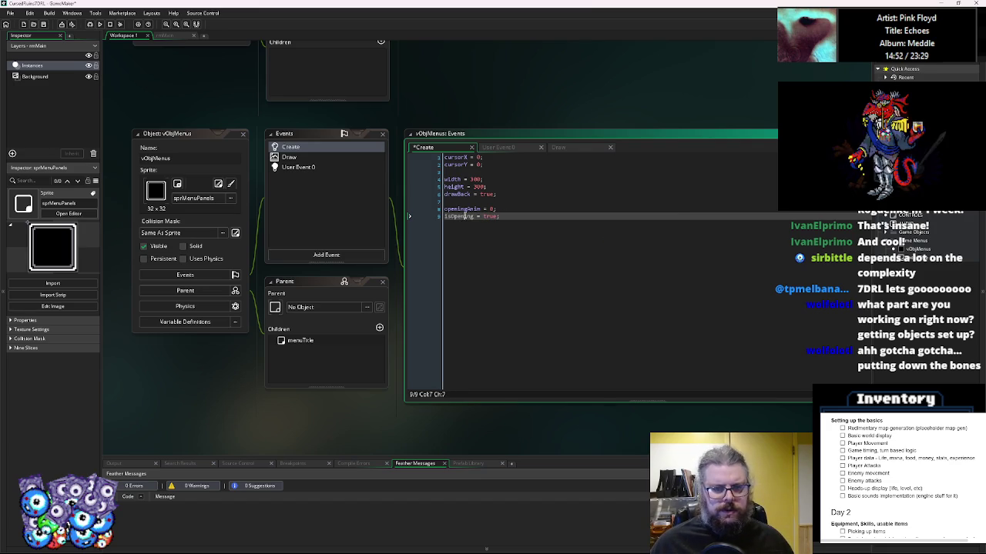
click(315, 159)
click(315, 159)
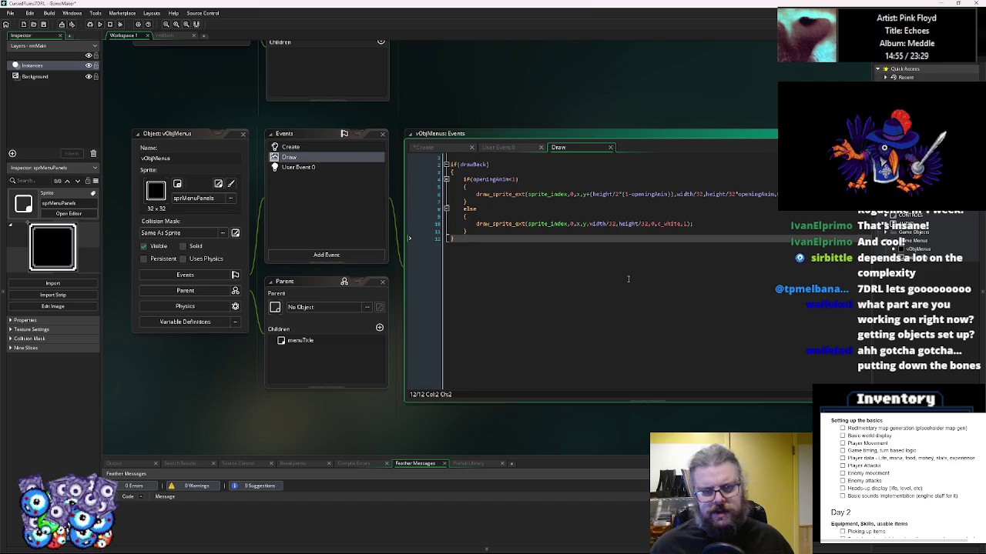
- Type if(isOpening){} else {} below the User Event 0 description comment
click(306, 167)
key(Return)
key(Return)
text(if(isOpening))
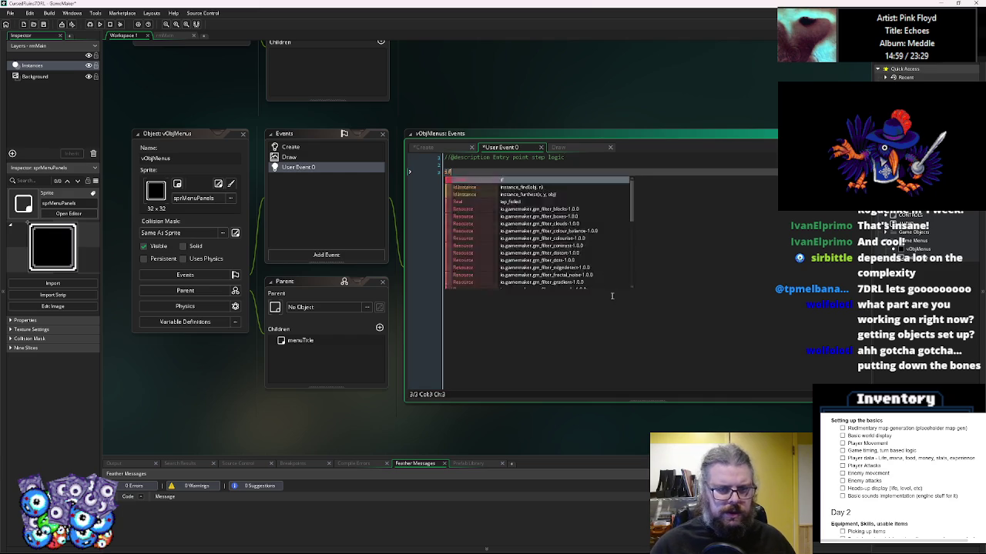
key(BackSpace)
text({})
key(Return)
text(else)
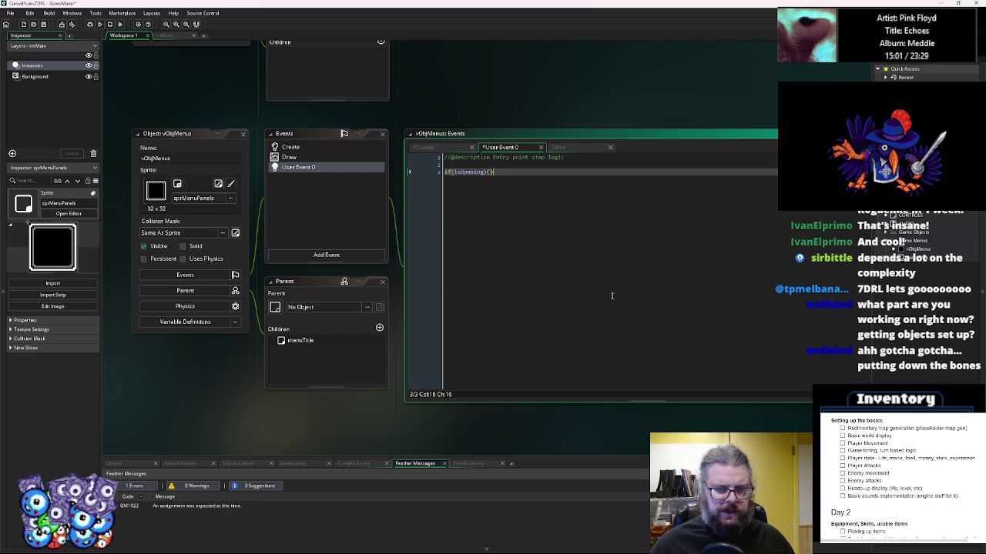
key(Return)
text({)
key(Return)
text(})
- Reformat the if and else braces onto separate lines with an empty if body
key(Up)
key(Up)
key(Up)
key(End)
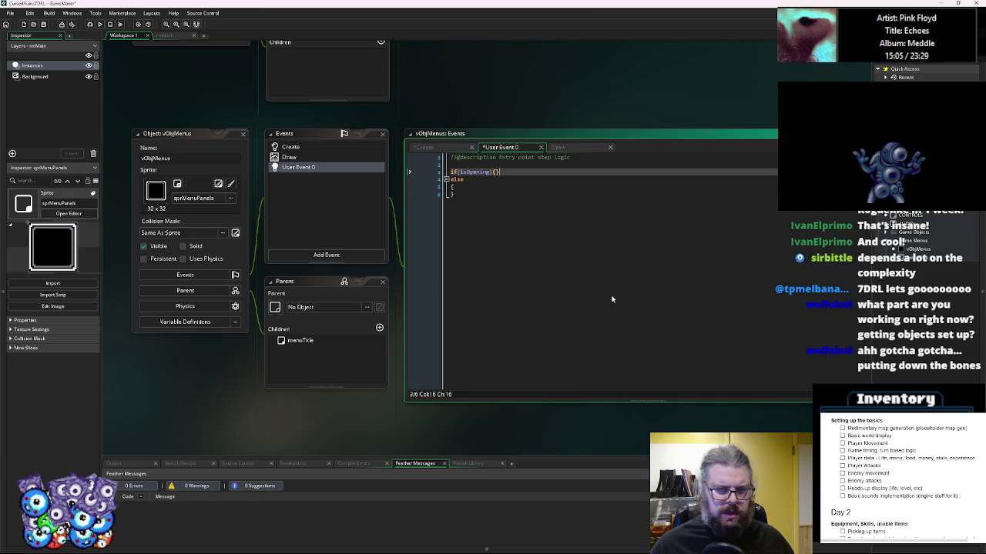
key(Return)
key(Right)
key(Return)
key(Down)
key(Down)
key(Down)
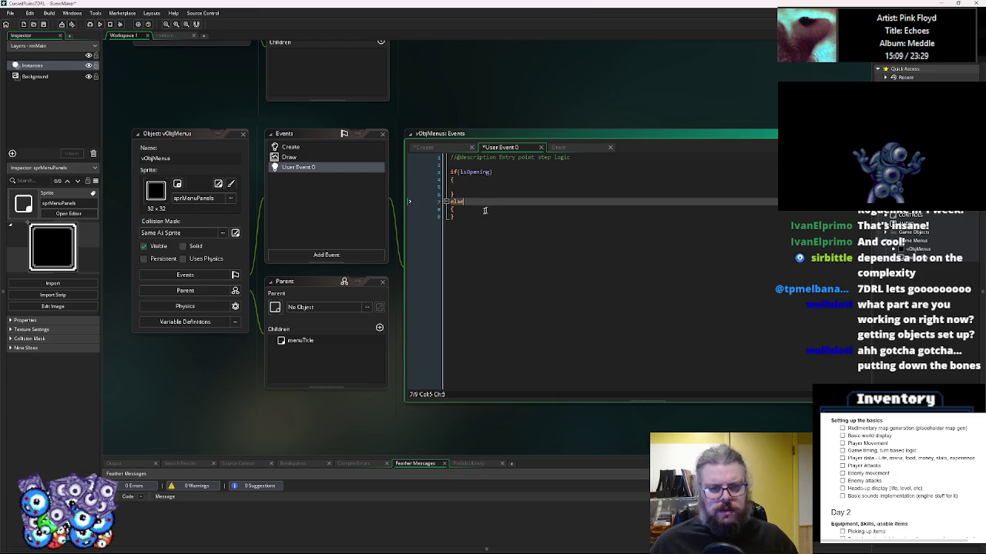
key(Return)
key(Up)
key(Up)
key(Delete)
key(Down)
key(BackSpace)
text({)
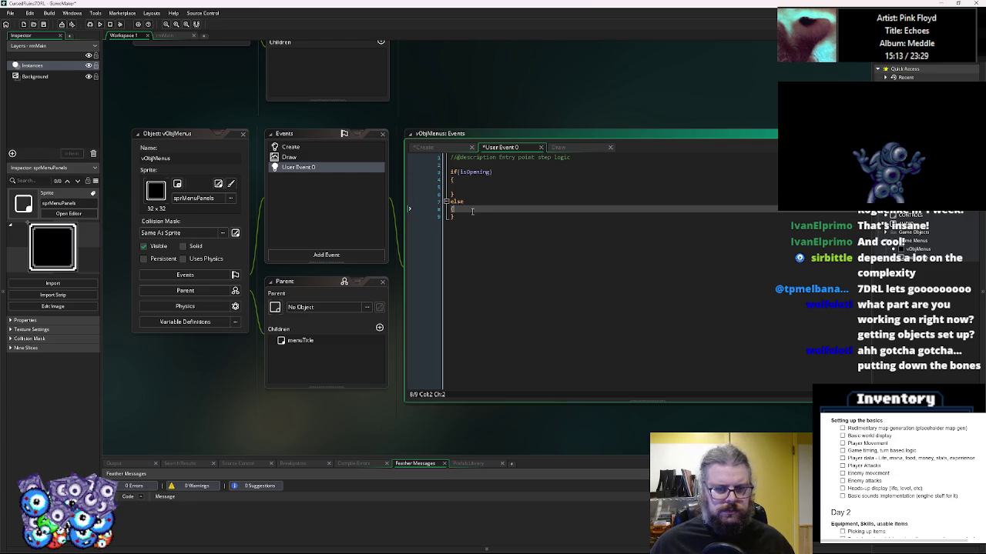
click(307, 150)
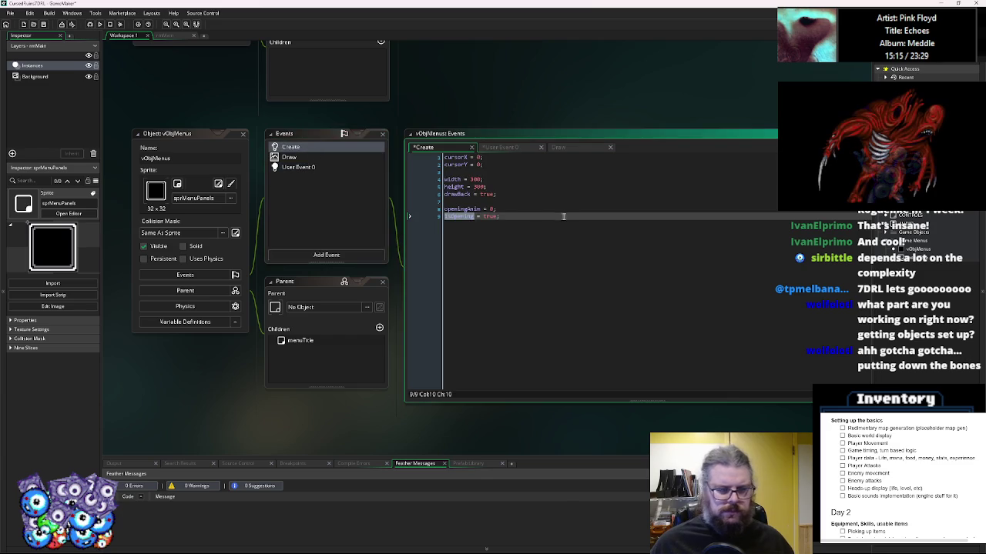
- Start an if(openingAnim<1){} check inside User Event 0's isOpening branch
click(494, 194)
double_click(461, 209)
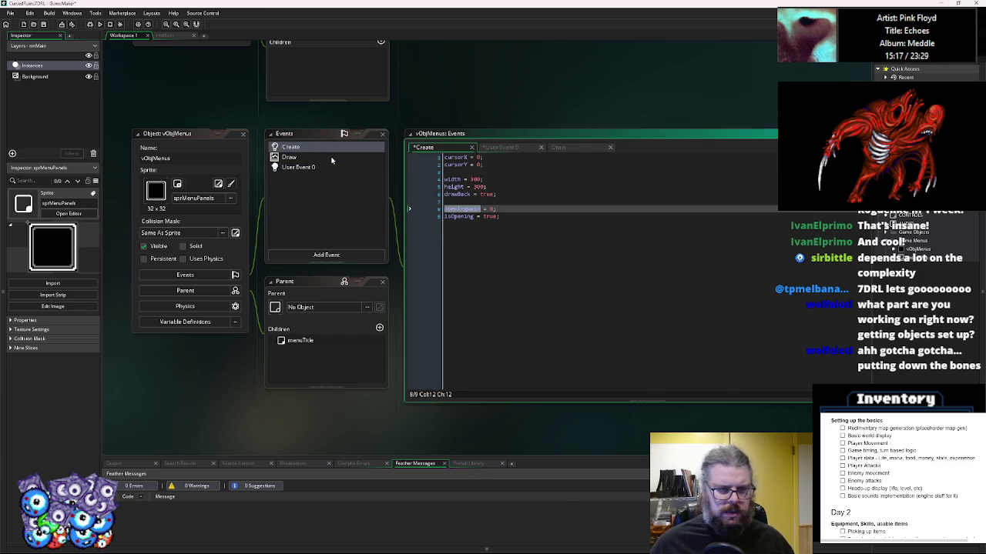
click(331, 157)
click(344, 169)
click(480, 182)
click(481, 187)
text(if(openingAnim<1))
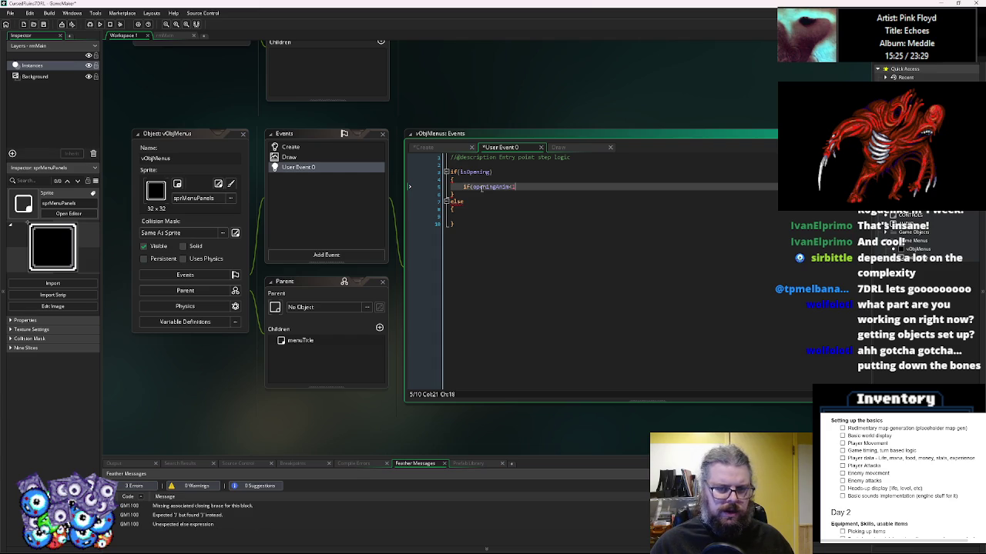
text({})
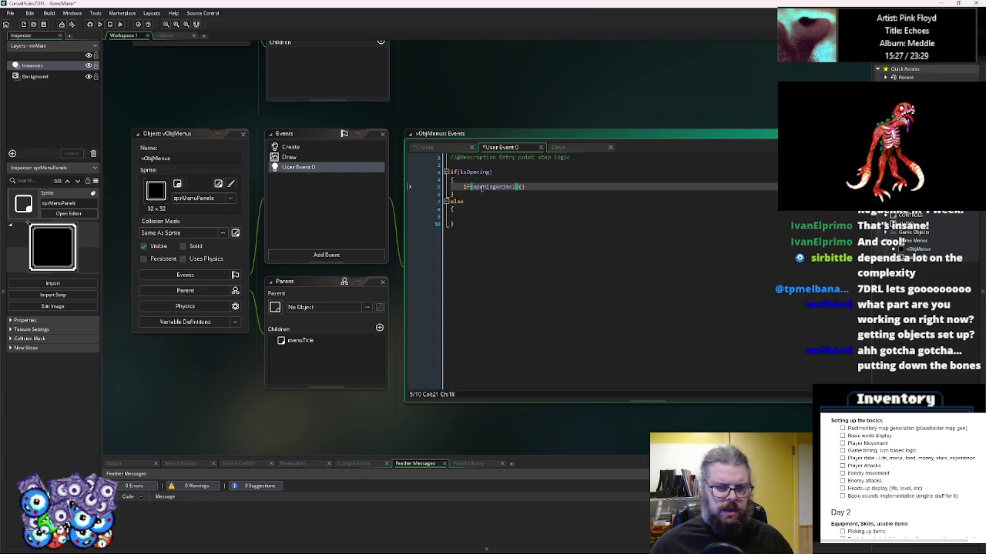
key(BackSpace)
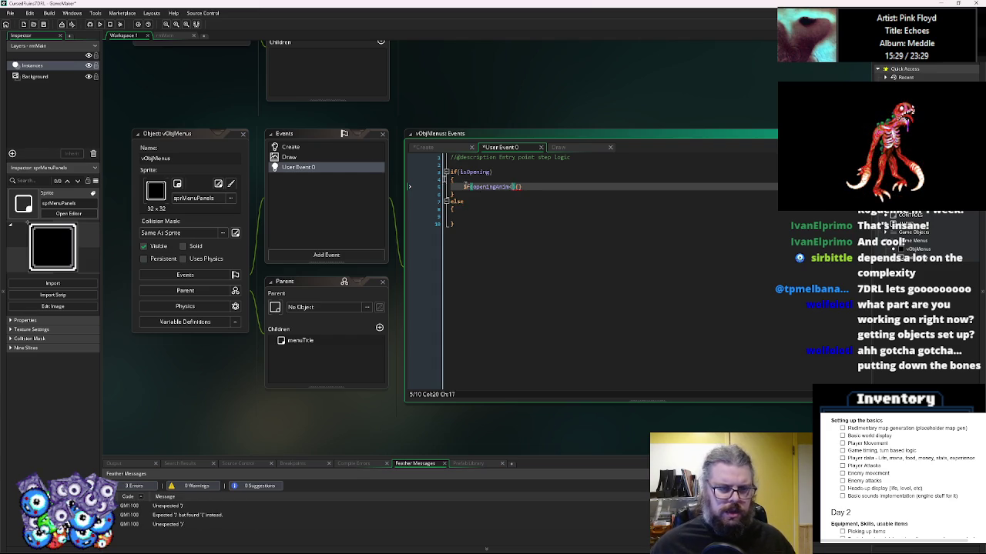
- Declare an openSpeed variable on a new line at the end of the Create code
click(335, 147)
click(539, 217)
key(Return)
text(openSpd)
text(ed = 60;)
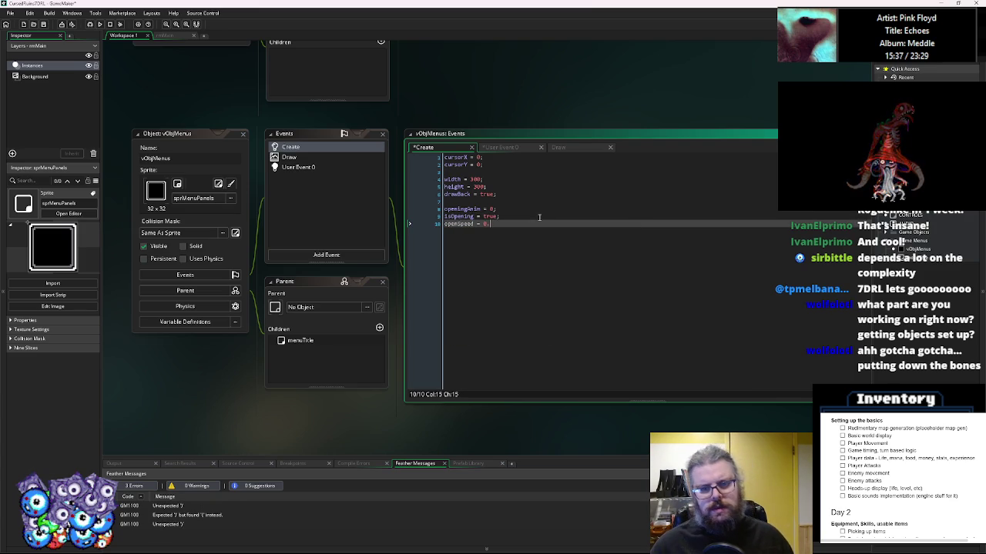
text(1;)
double_click(455, 224)
- Make the check openingAnim<(1-openSpeed) adding openSpeed, with else setting openingAnim = 1
click(297, 167)
click(539, 205)
click(513, 187)
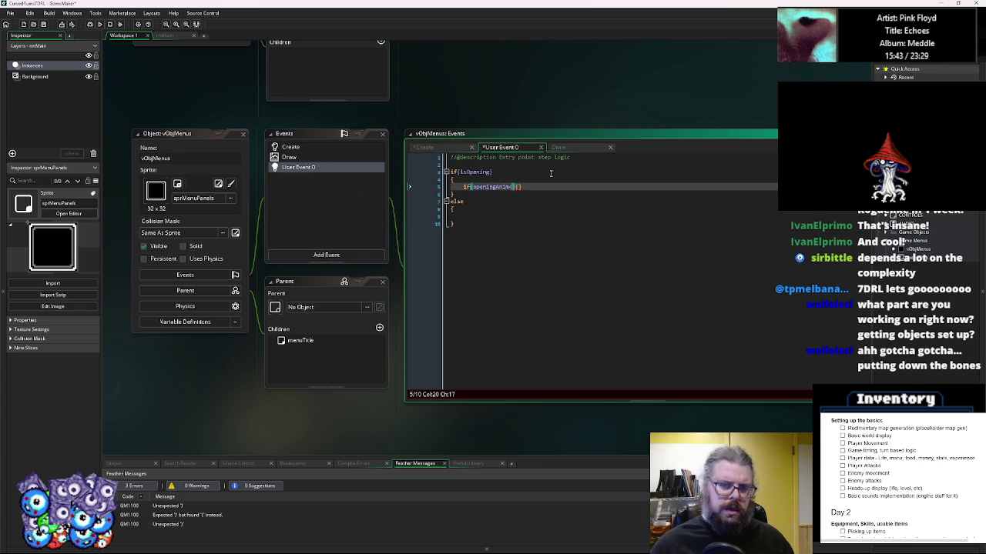
text(1-openSpeed))
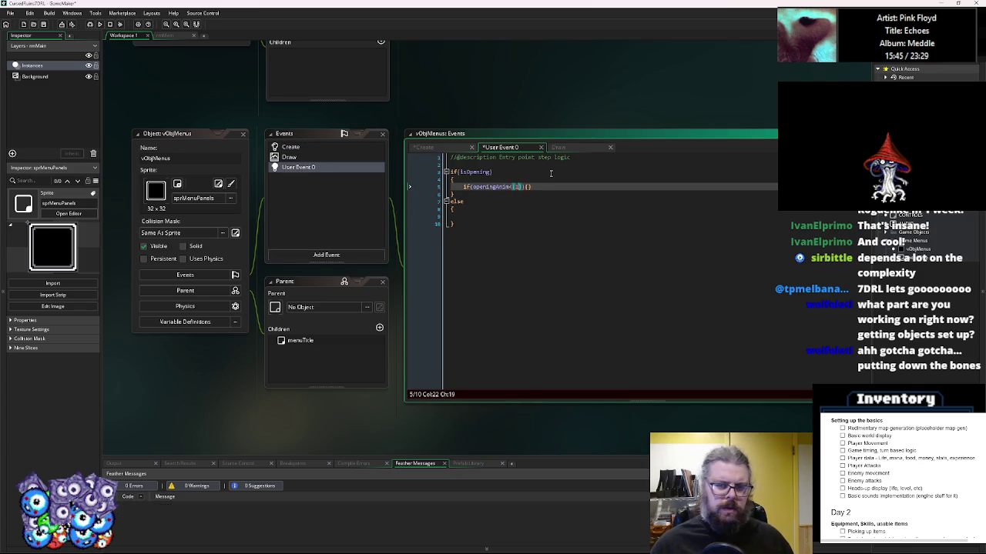
text()))
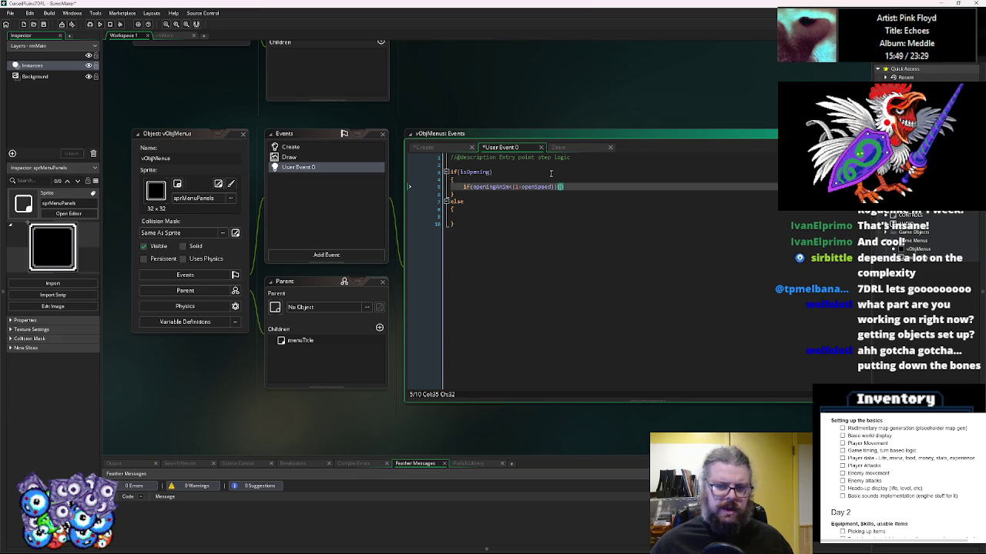
text(peningAnim)
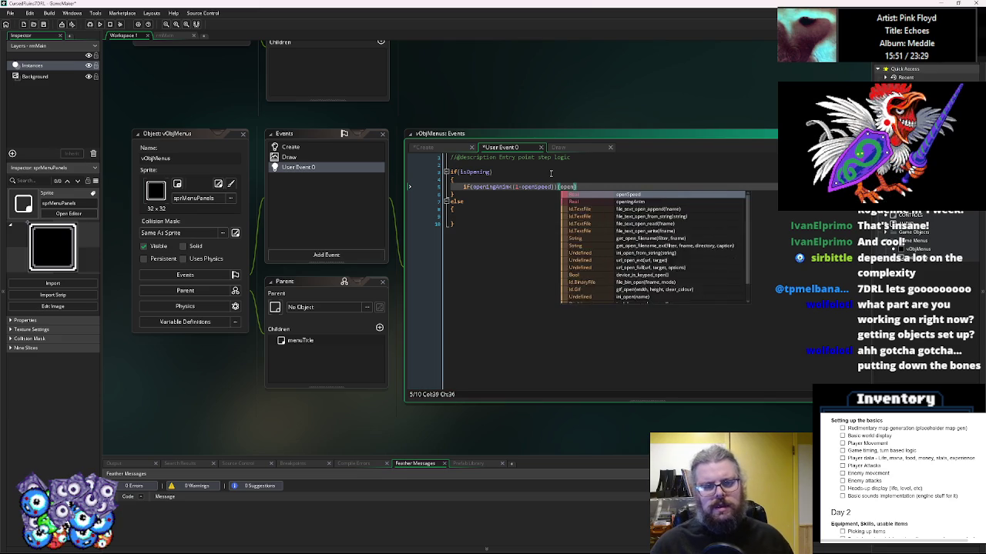
text(+=openSpeed)
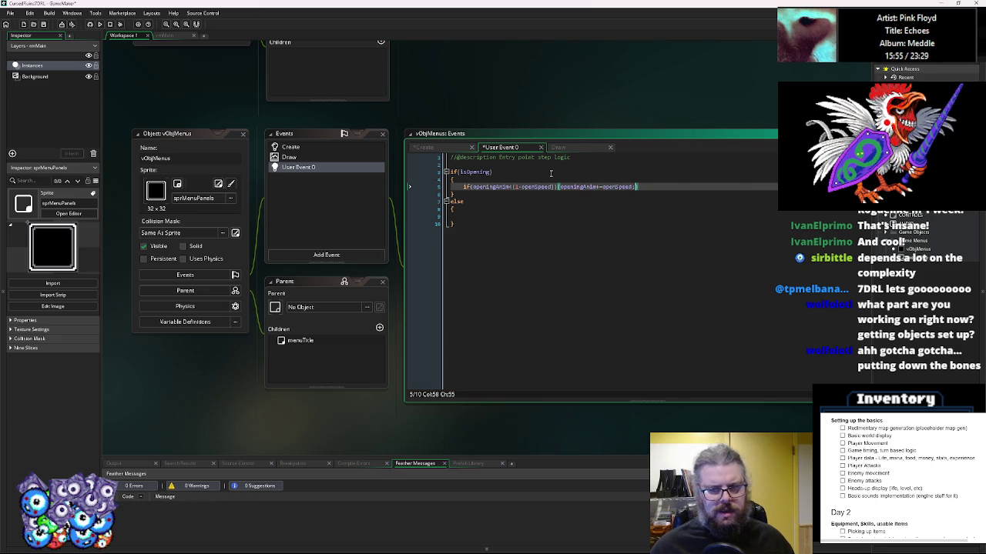
text(})
key(Return)
text(else{openS)
key(BackSpace)
text(ingAnim = 1;)
drag(545, 193, 459, 189)
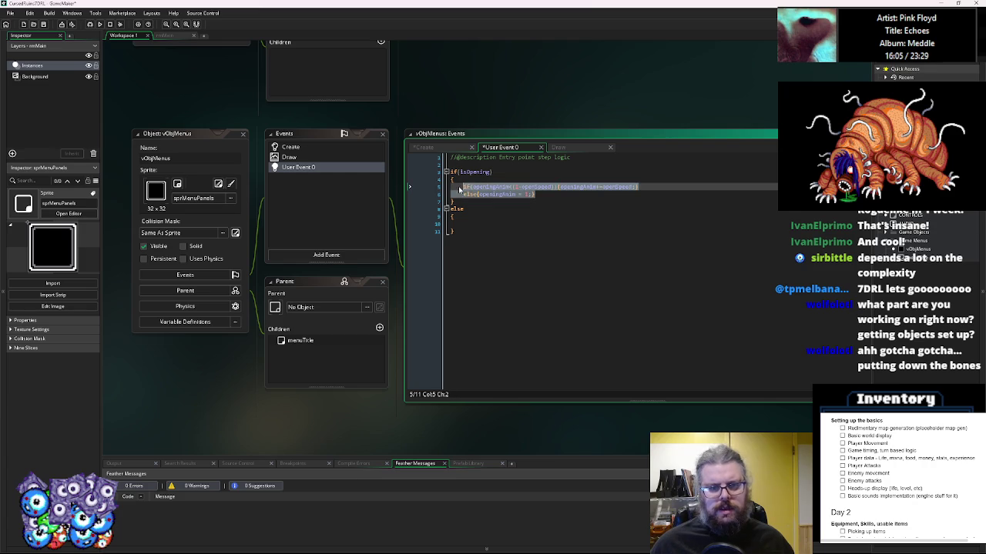
- Paste the if/else into the closing branch and change it to openingAnim>(openSpeed) with -=
key(ctrl+c)
click(462, 222)
key(ctrl+v)
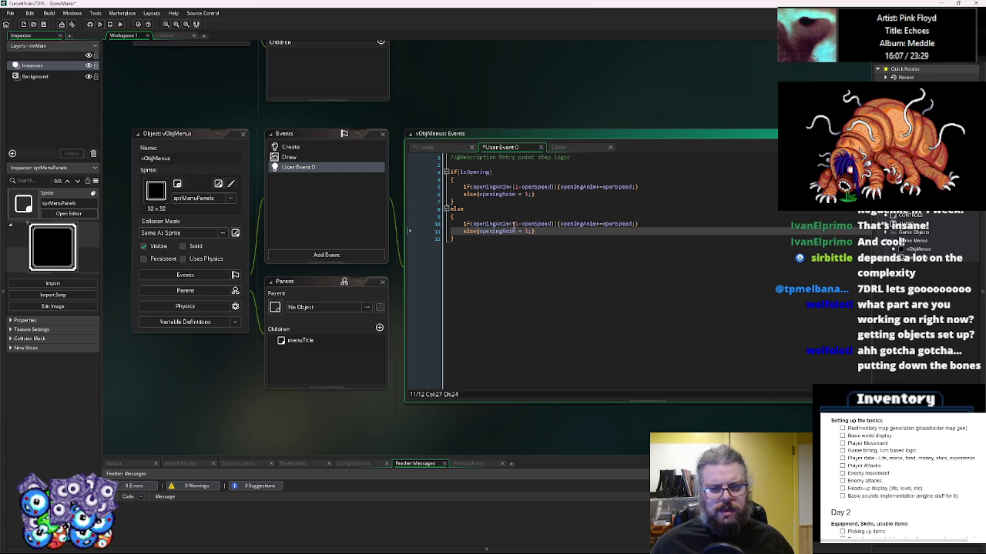
click(520, 223)
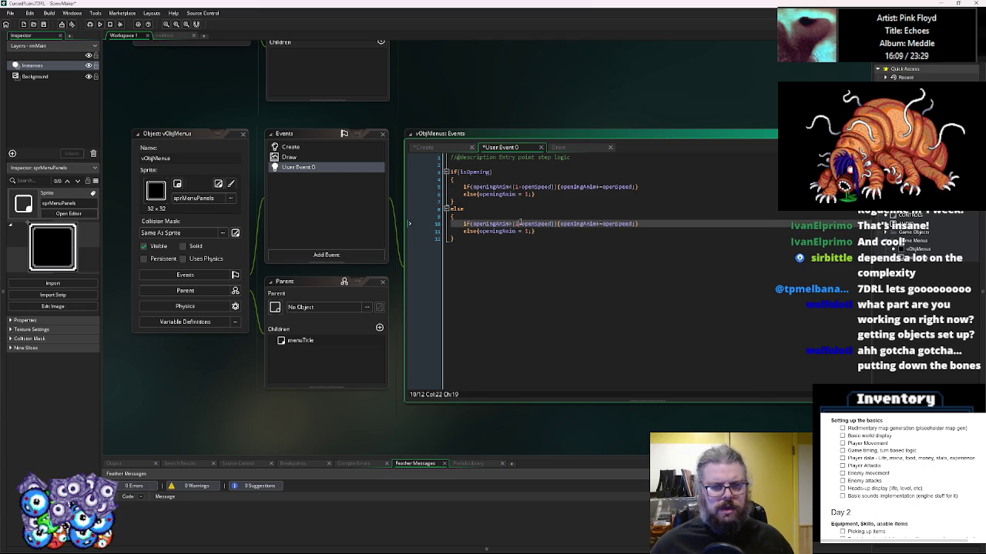
key(BackSpace)
key(Delete)
key(BackSpace)
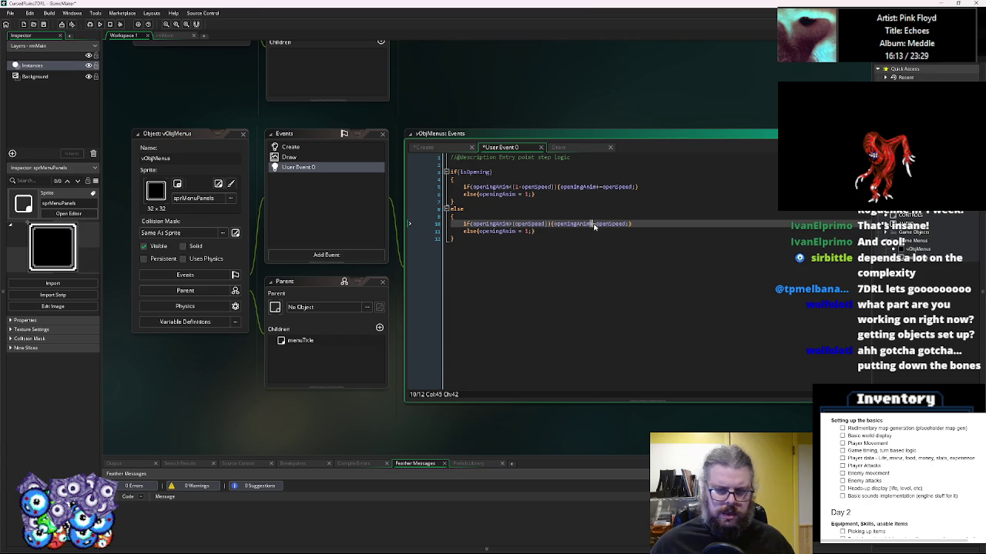
- Make the closing else set openingAnim = 0 and call instance_destroy(), then save the project
key(Down)
key(End)
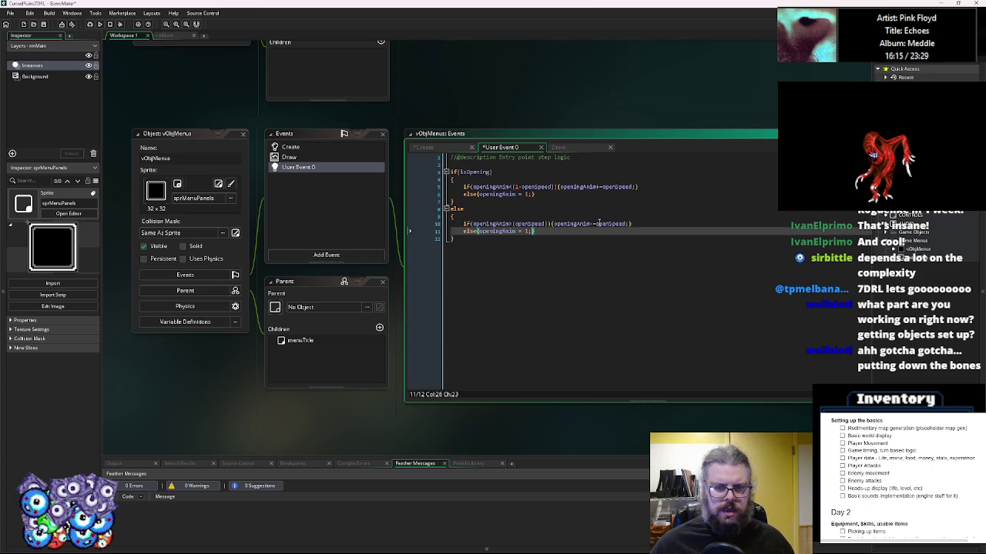
text(0)
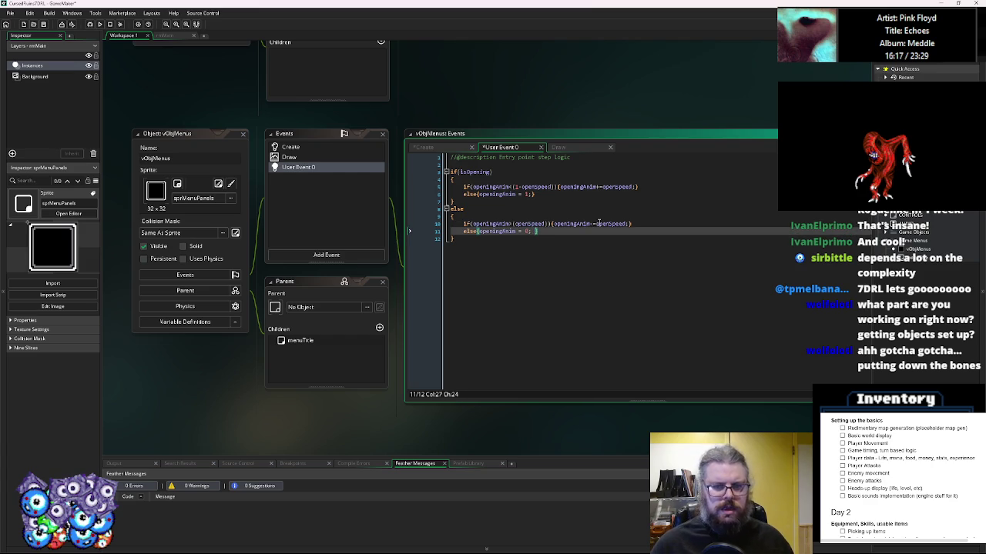
text(instance de)
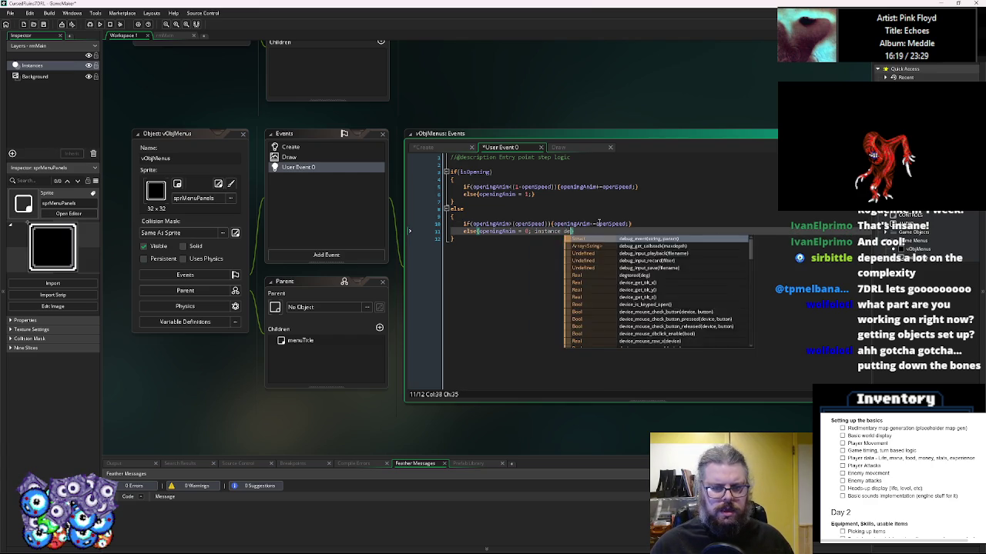
text(stroy()
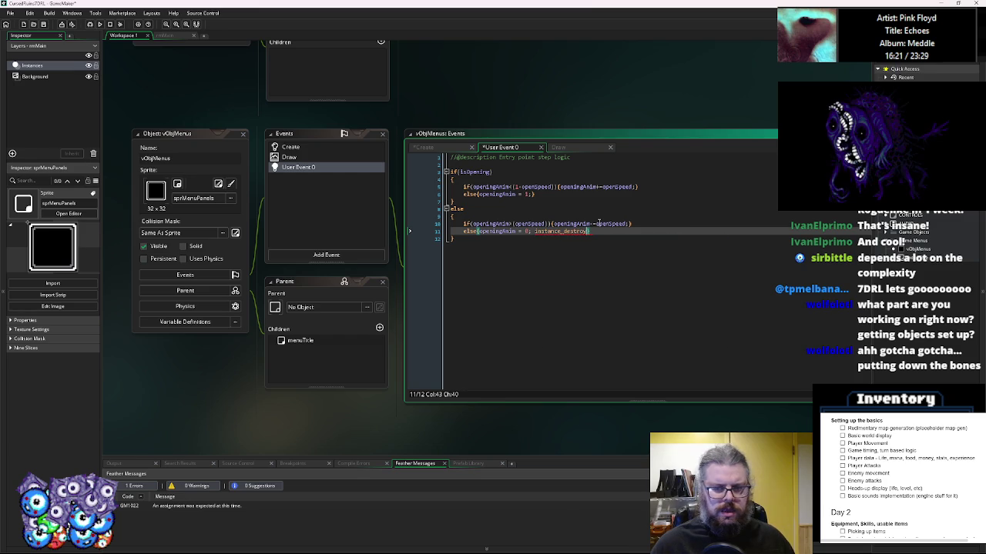
key(Return)
text(();)
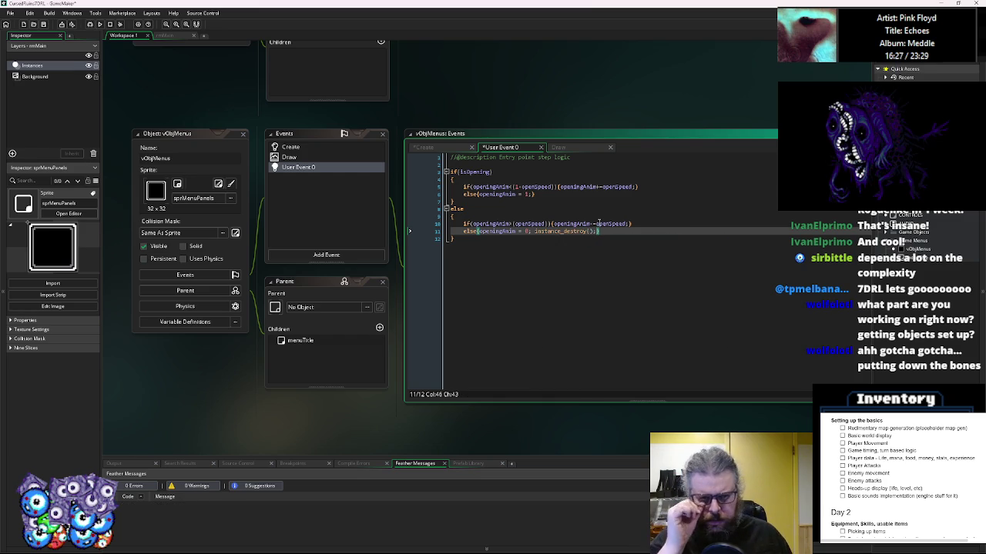
click(552, 245)
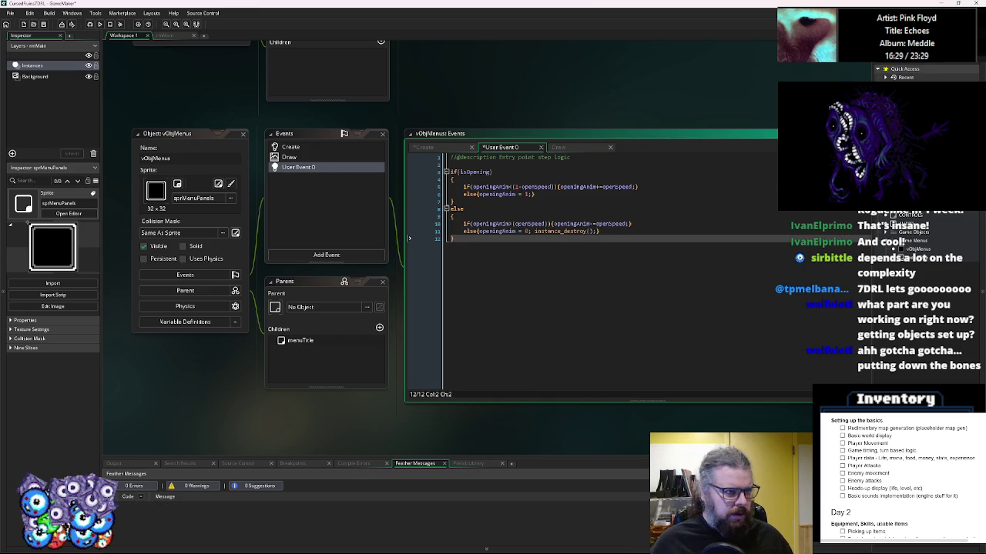
click(44, 25)
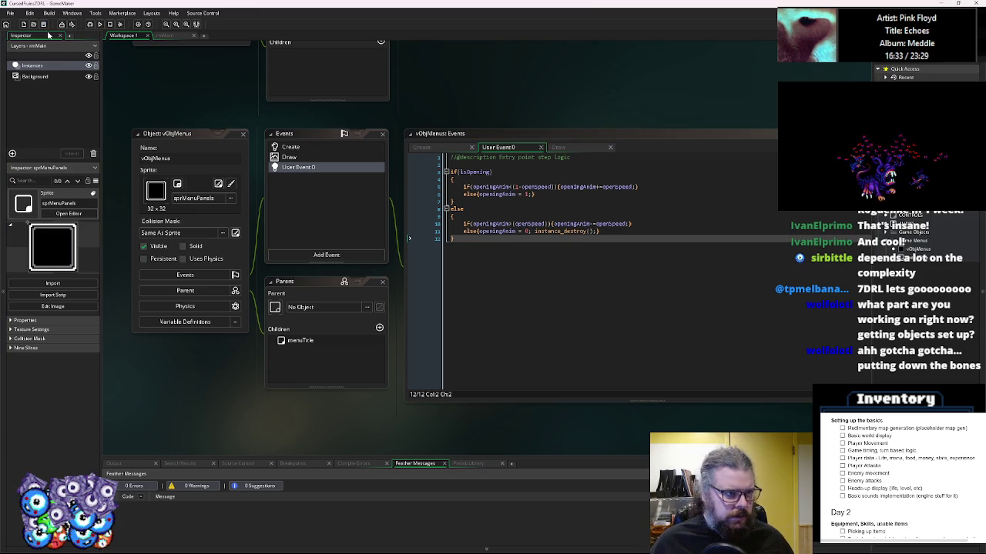
- Lower openSpeed to 0.05 in the Create code and close the vObjMenus object
scroll(561, 269, up, 2)
click(302, 207)
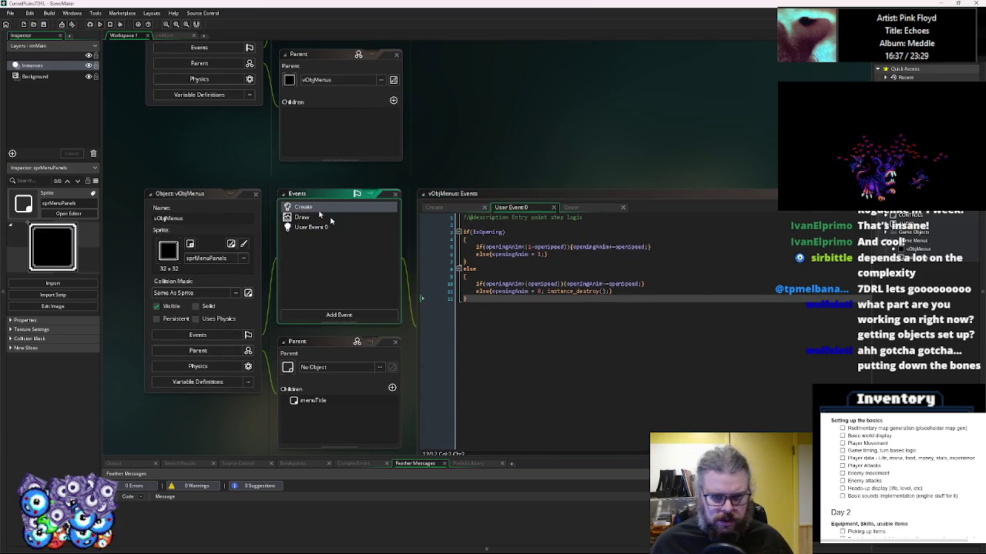
key(BackSpace)
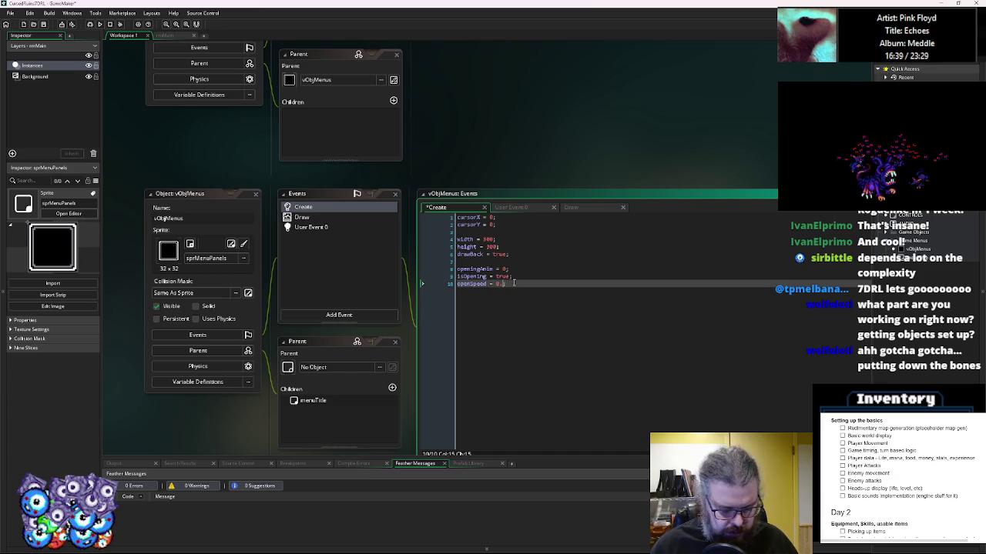
click(256, 194)
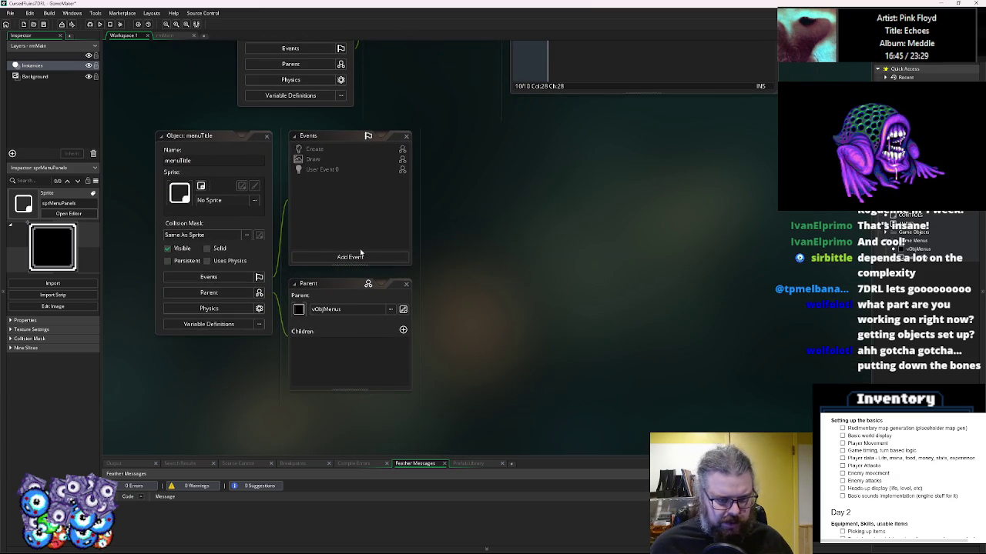
- Open menuTitle's Create event, begin a var line, and switch to Aseprite
click(363, 257)
click(358, 150)
click(473, 221)
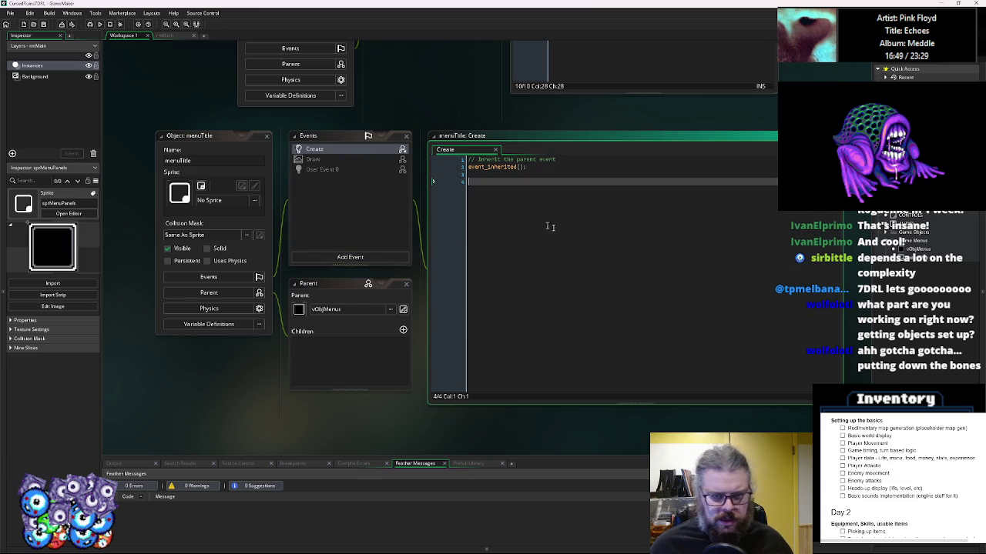
key(ctrl+w)
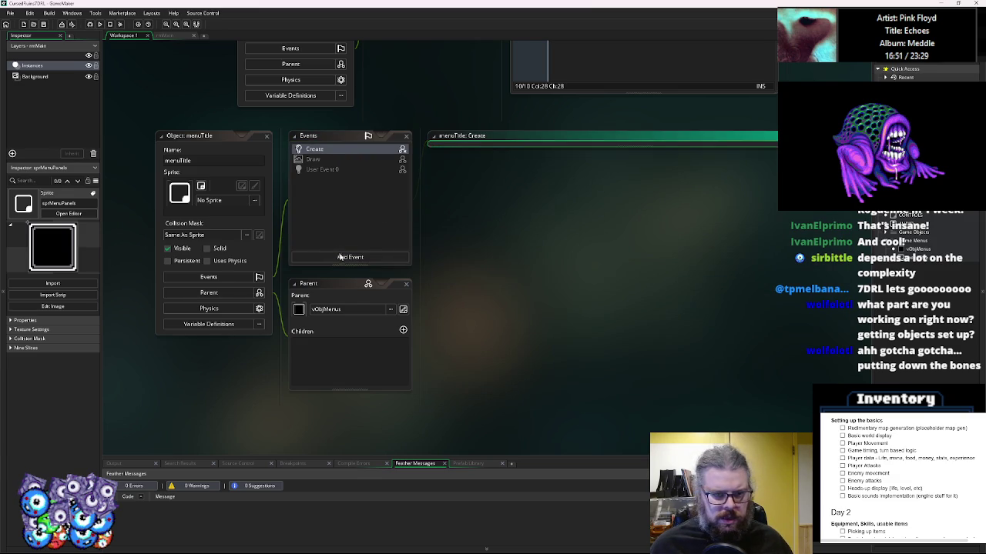
scroll(281, 245, down, 2)
click(271, 240)
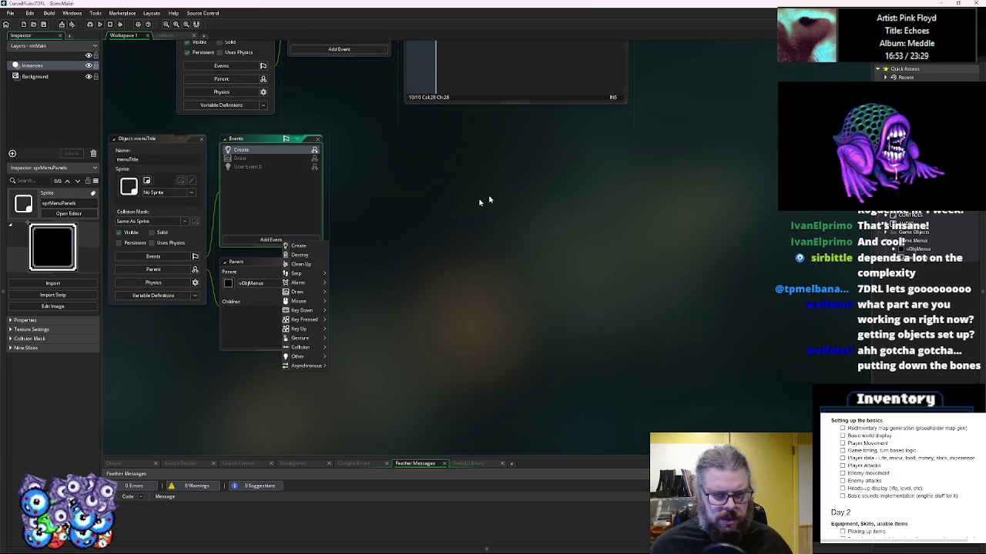
click(385, 235)
mouse_move(303, 242)
mouse_down()
mouse_move(473, 308)
mouse_move(526, 238)
mouse_up()
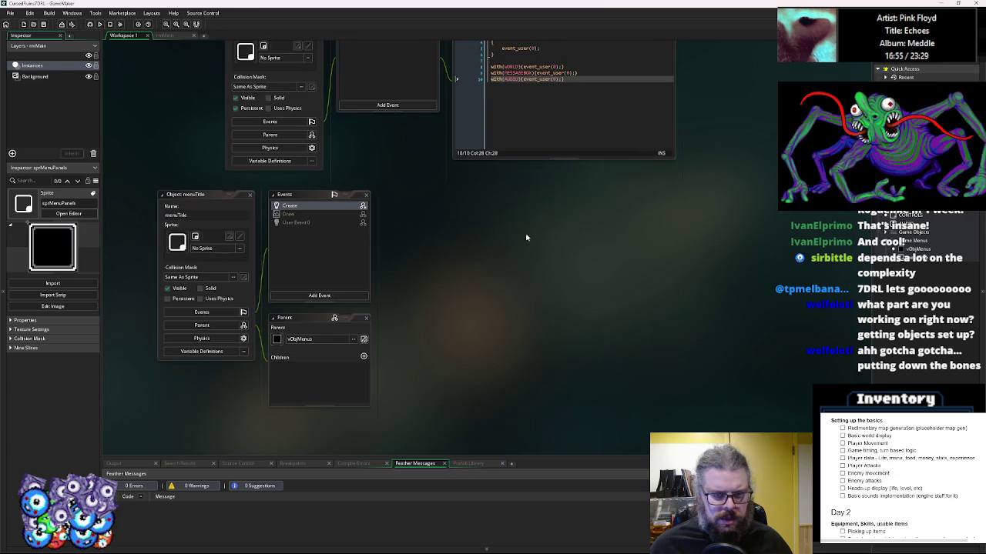
double_click(354, 209)
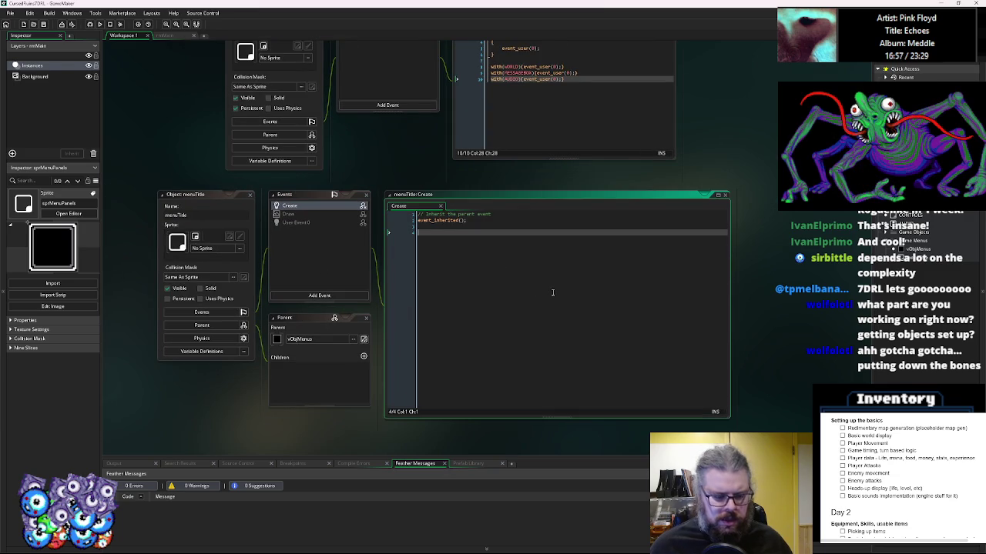
text(var)
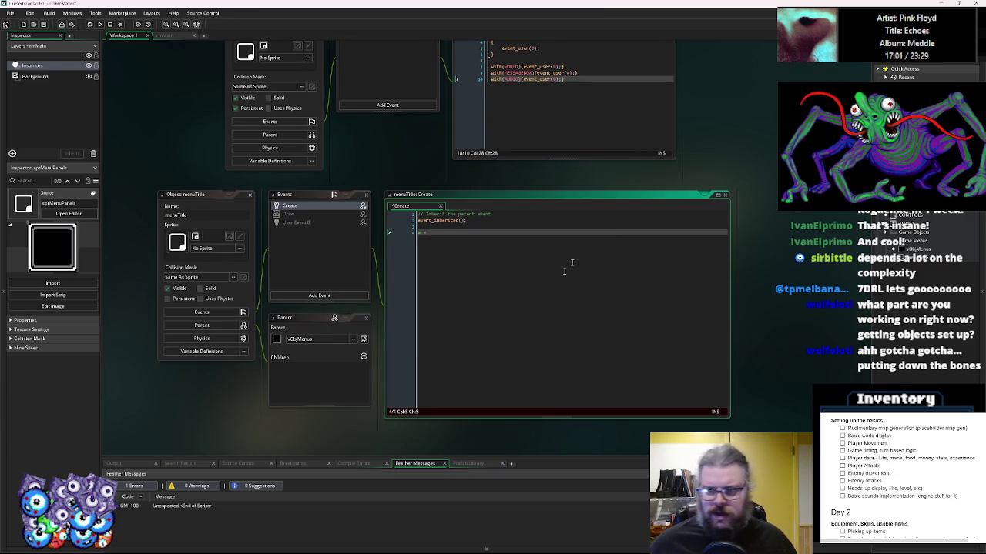
scroll(742, 311, up, 5)
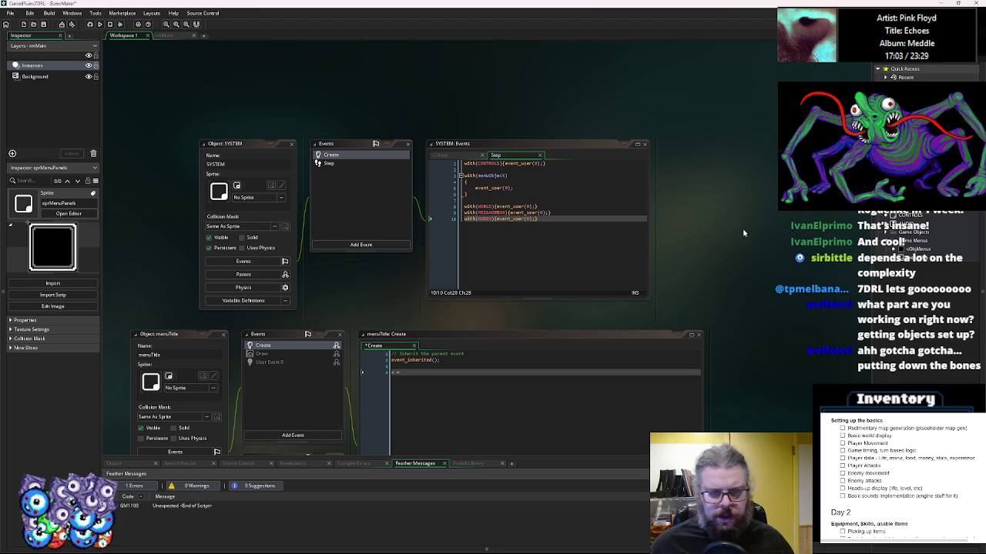
scroll(623, 231, up, 3)
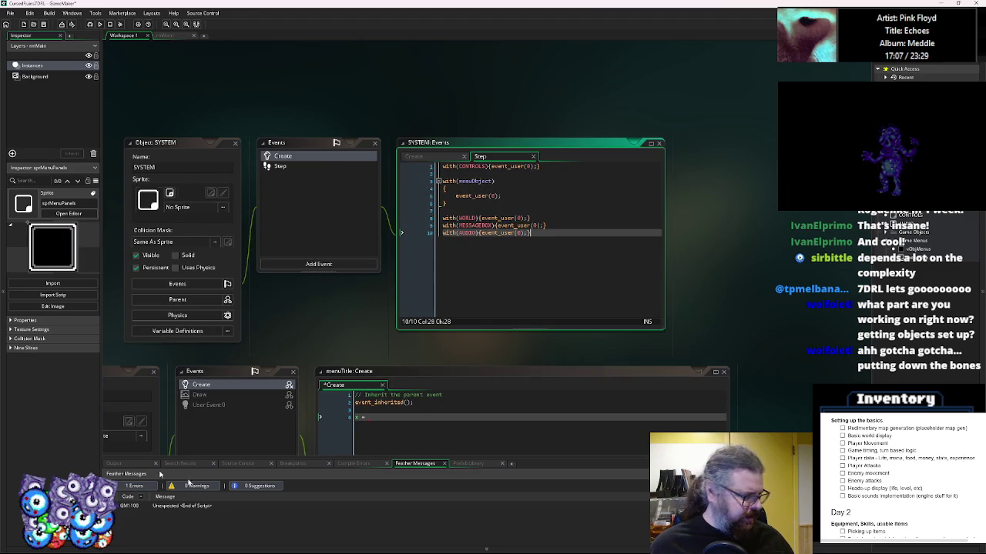
key(alt+Tab)
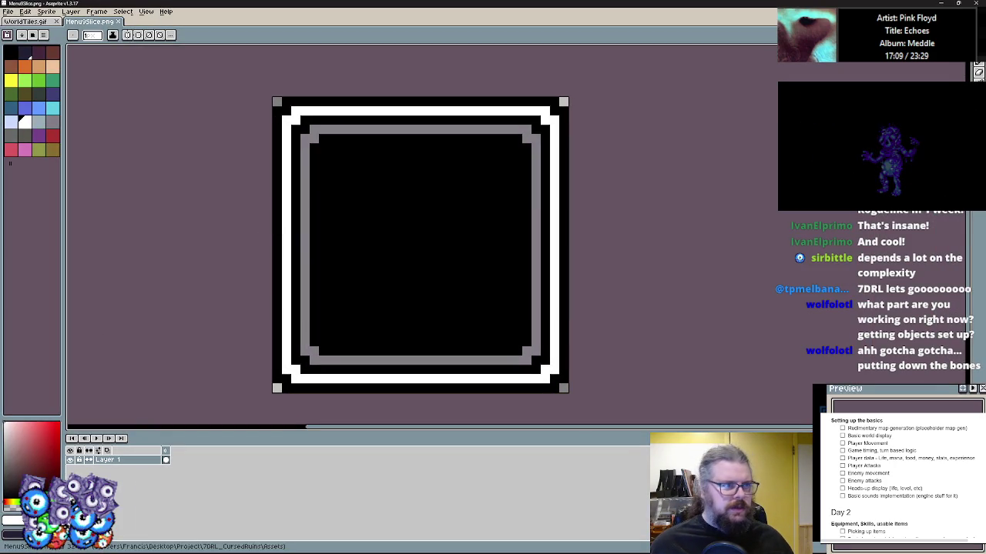
- Create a new 1280×720 sprite with a transparent background via File > New
click(11, 12)
click(16, 22)
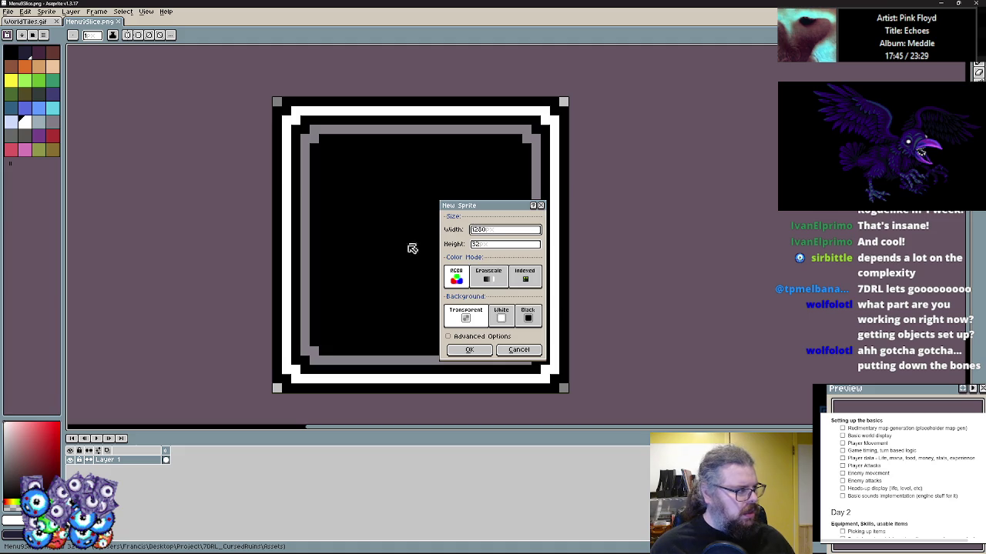
click(479, 245)
text(720)
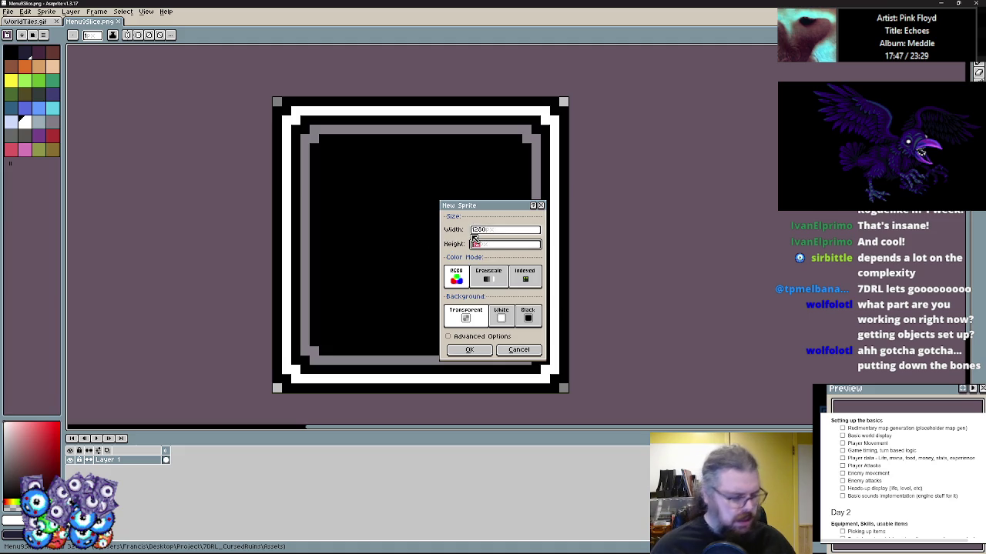
click(469, 349)
scroll(454, 274, up, 2)
scroll(446, 310, up, 1)
scroll(446, 309, down, 1)
- Fill the Sprite-0003 canvas solid black with the Paint Bucket
key(g)
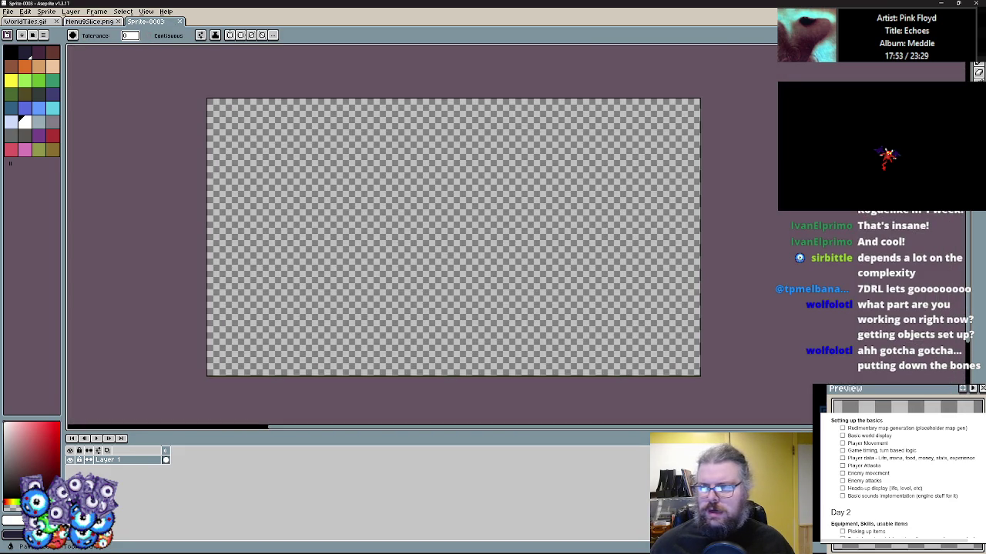
click(10, 54)
click(367, 269)
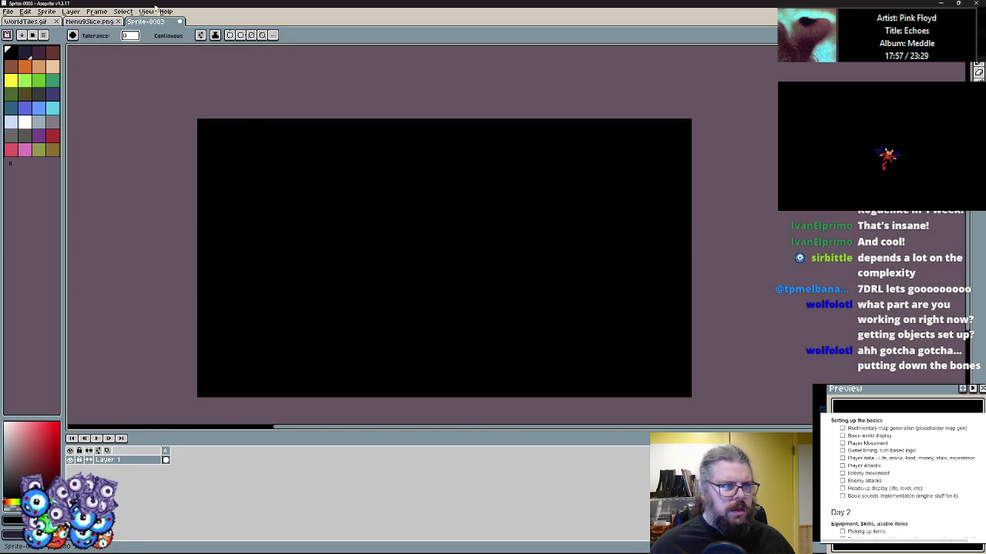
- Show a pixel grid on the canvas via View > Grid > Grid Settings
click(146, 11)
mouse_move(189, 127)
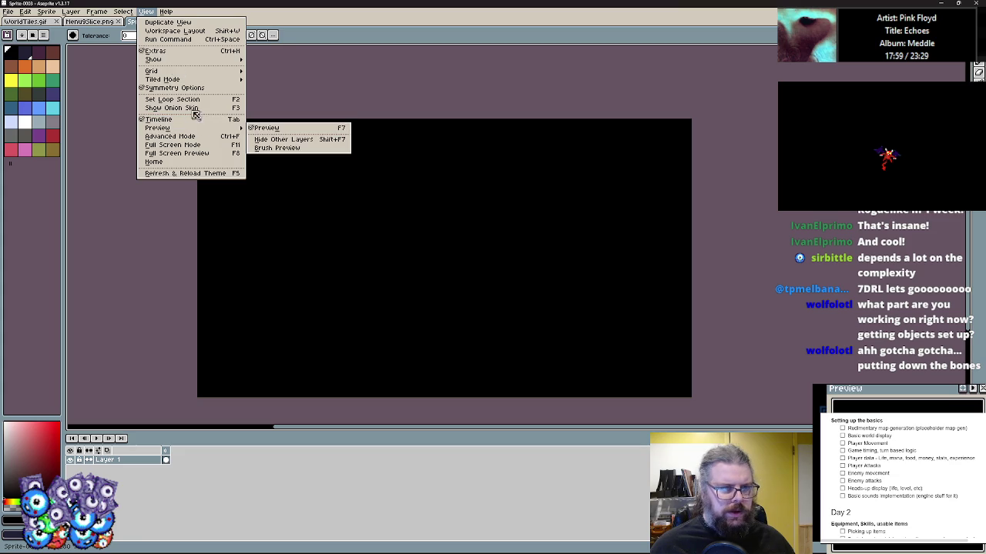
mouse_move(205, 72)
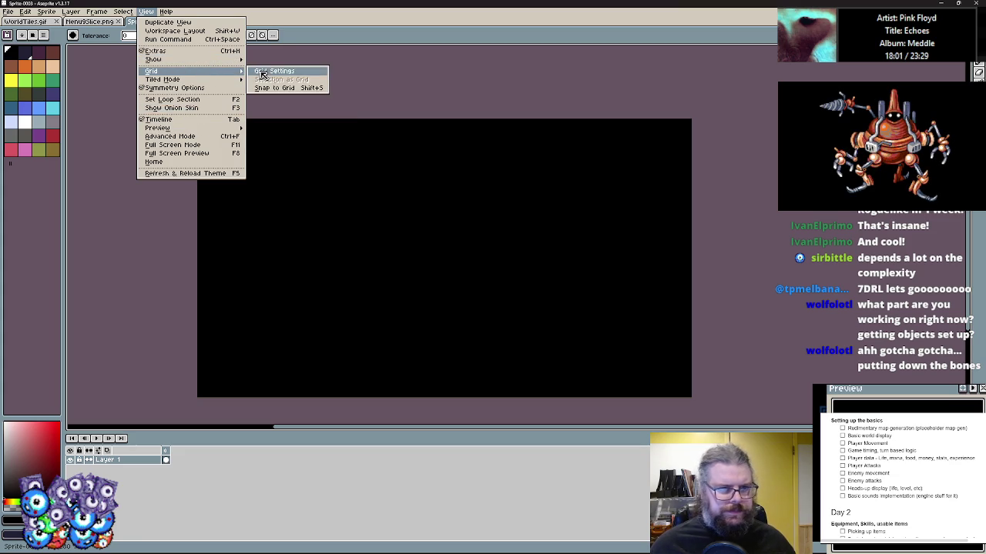
click(286, 92)
click(478, 302)
- Pan and zoom to frame the whole black sprite, then minimize Aseprite
scroll(586, 351, up, 1)
mouse_move(638, 348)
mouse_down()
mouse_move(455, 222)
mouse_move(300, 183)
mouse_up()
scroll(321, 151, down, 2)
mouse_move(322, 152)
mouse_down()
mouse_move(298, 297)
mouse_move(624, 249)
mouse_up()
scroll(429, 97, down, 1)
scroll(359, 106, down, 1)
scroll(288, 195, up, 2)
scroll(489, 251, down, 2)
scroll(352, 277, up, 3)
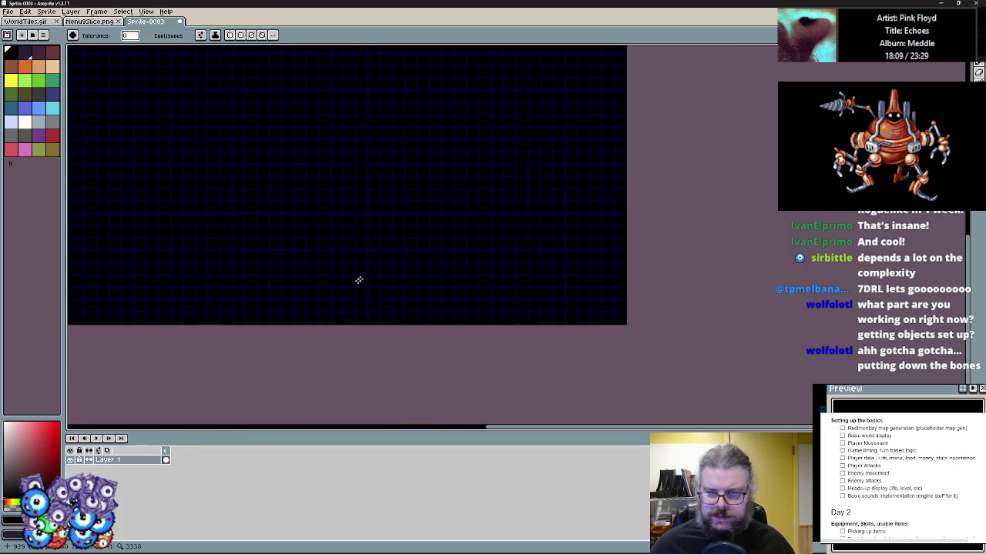
scroll(320, 219, down, 2)
drag(341, 222, 682, 359)
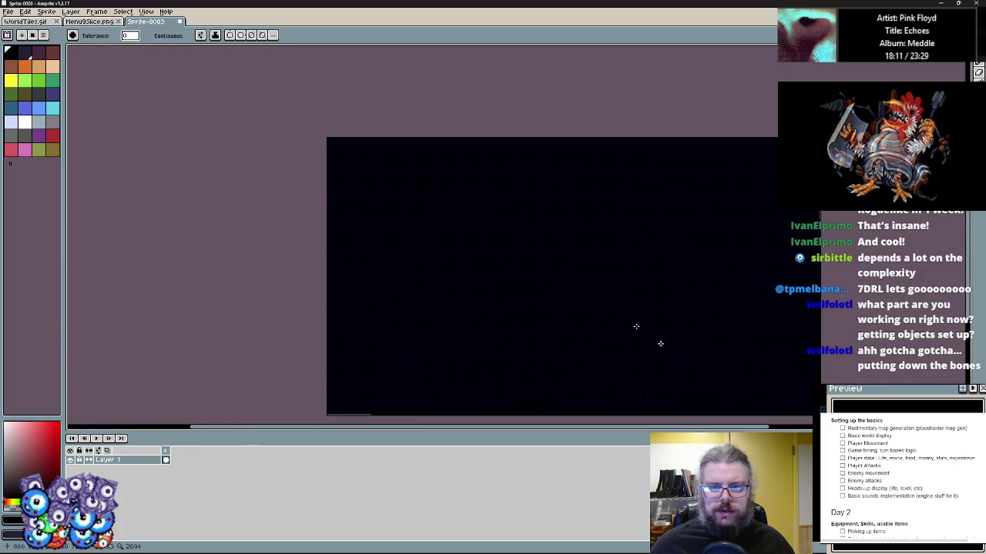
scroll(470, 228, up, 2)
scroll(453, 228, down, 1)
scroll(452, 228, up, 1)
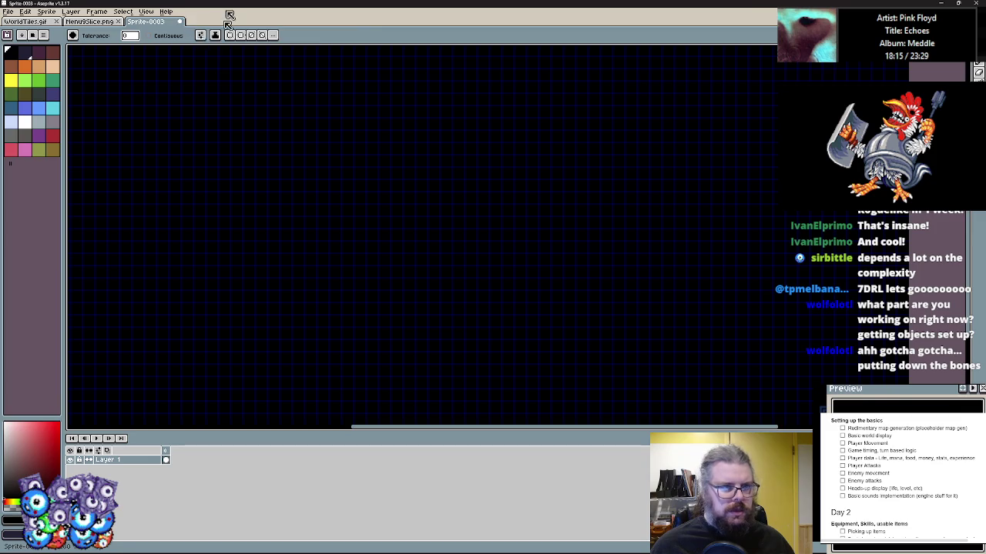
click(485, 551)
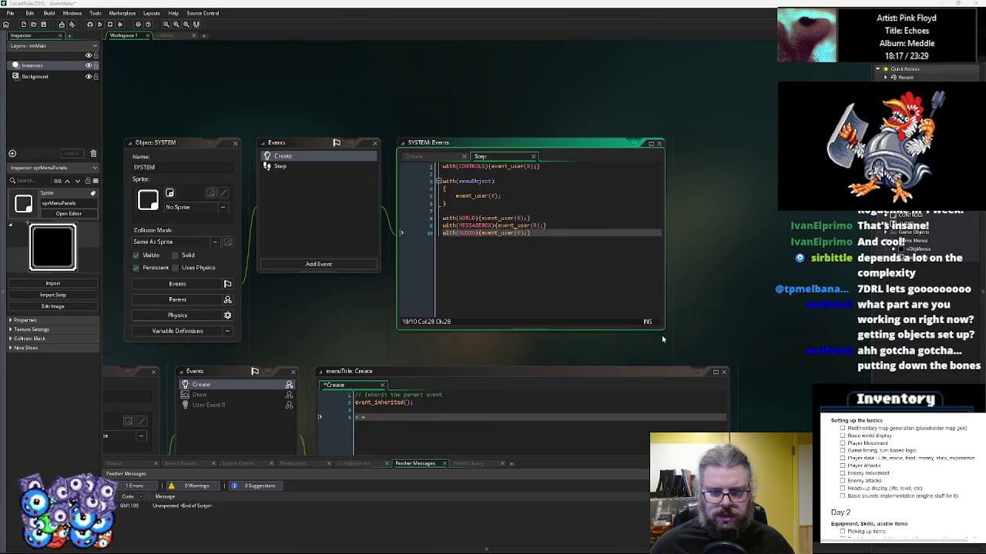
- Open the rmMain room and set its height to 720 so it measures 1280×720
click(903, 259)
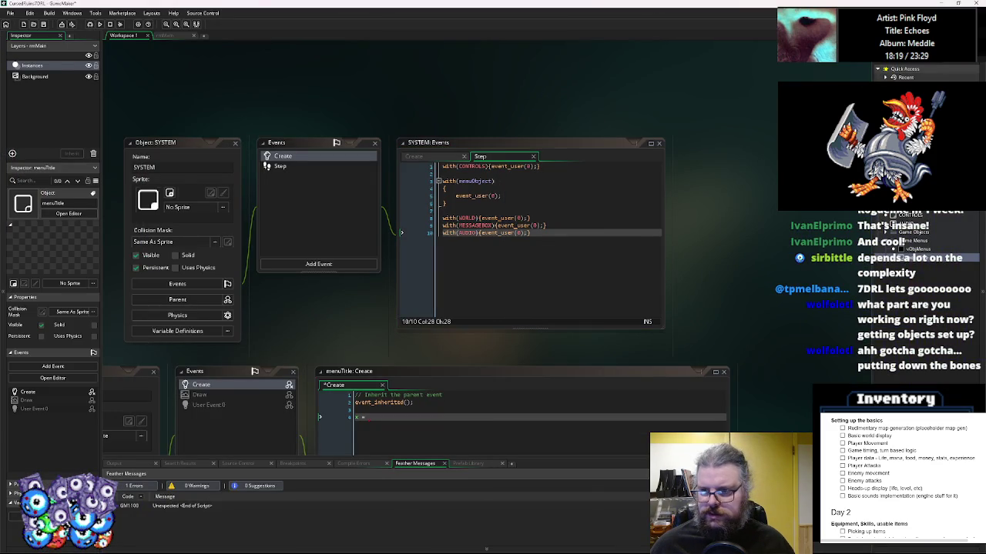
click(164, 35)
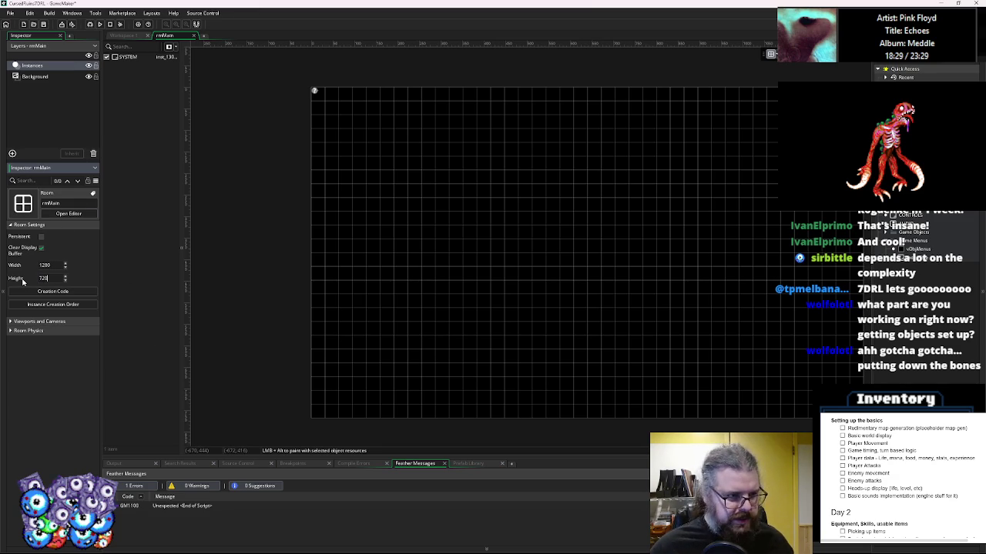
click(65, 410)
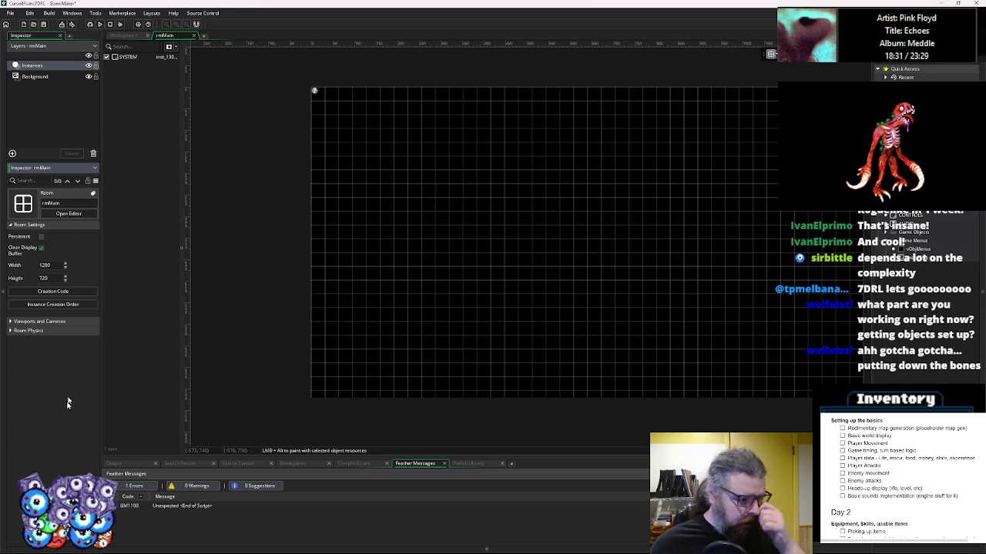
click(12, 322)
click(12, 322)
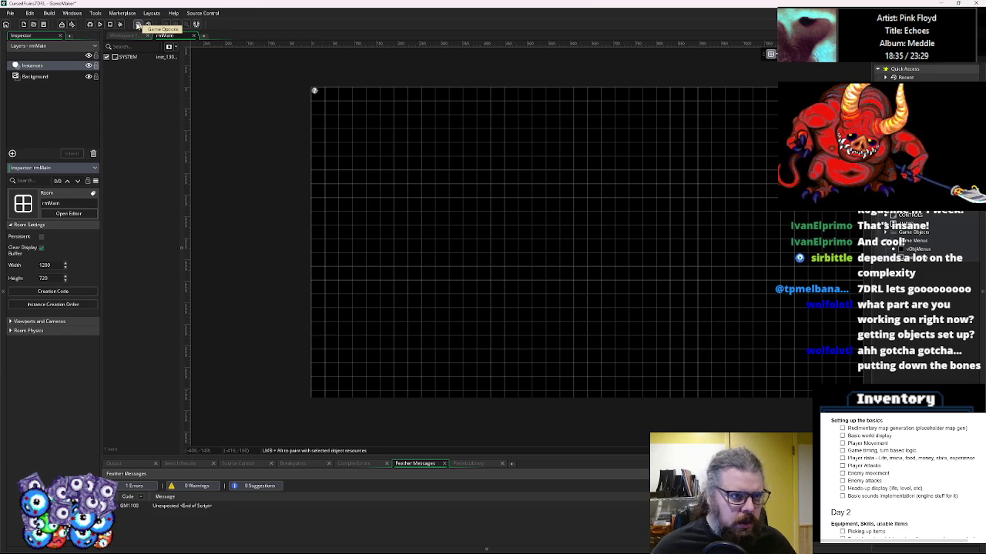
- In Windows Graphics options, untick Interpolate colours between pixels and tick Allow window resize
click(137, 25)
double_click(131, 189)
click(133, 158)
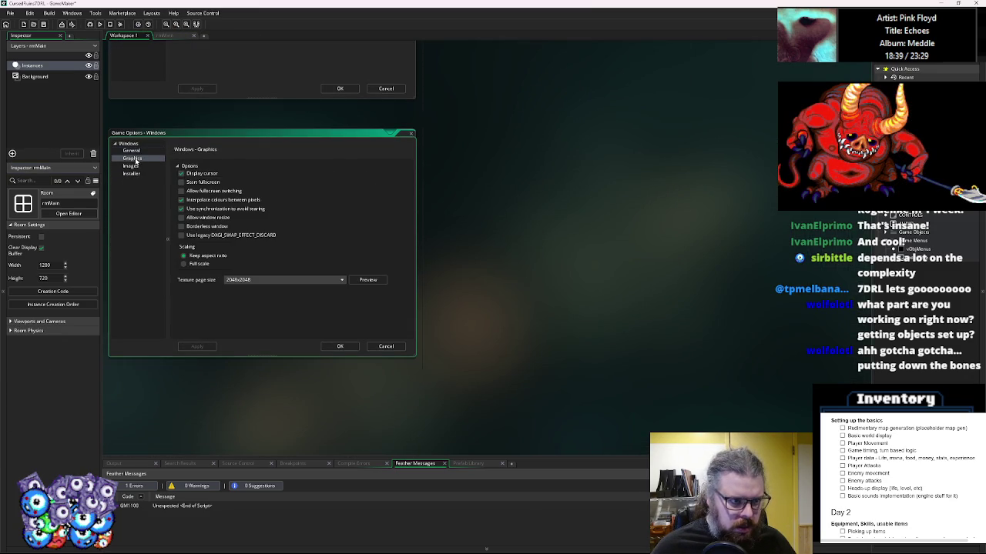
click(181, 201)
click(182, 218)
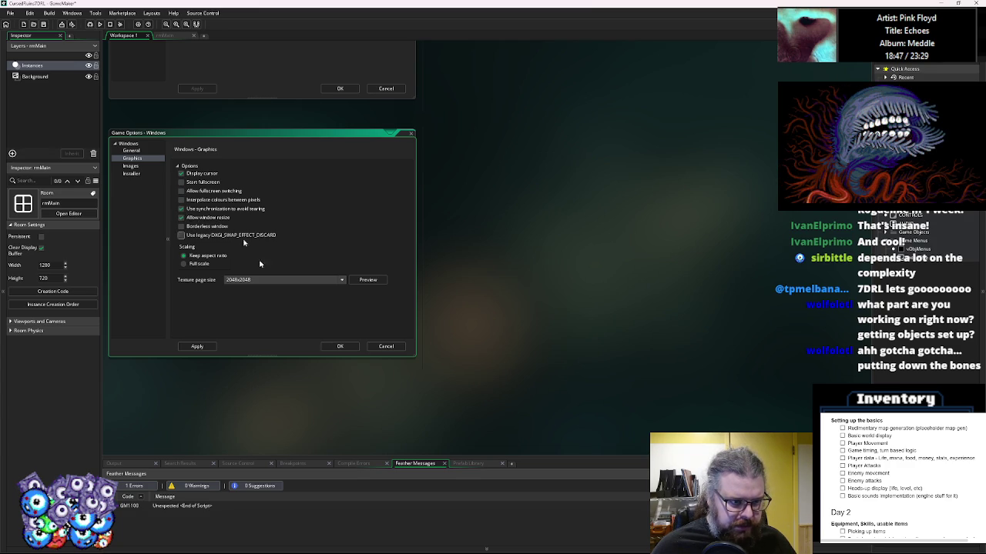
click(339, 348)
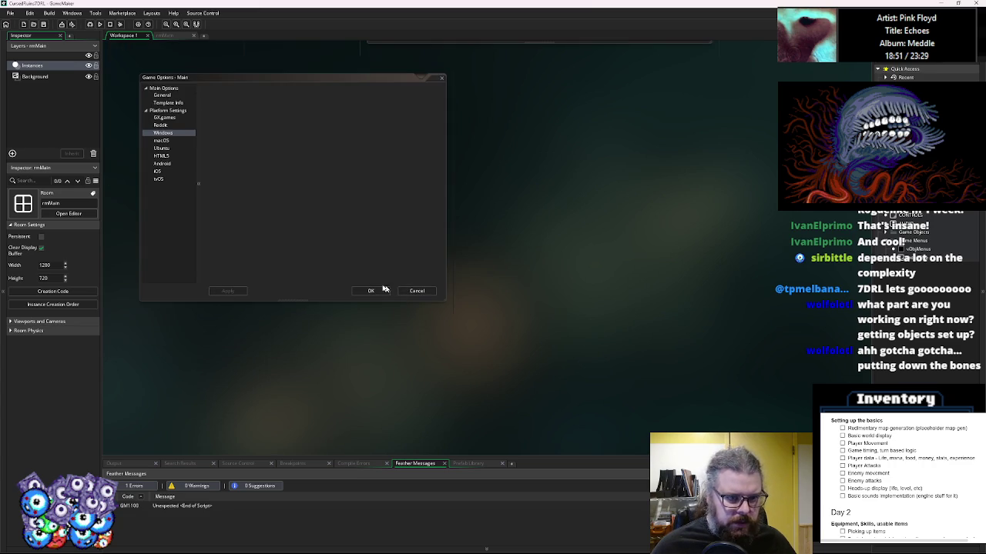
click(370, 280)
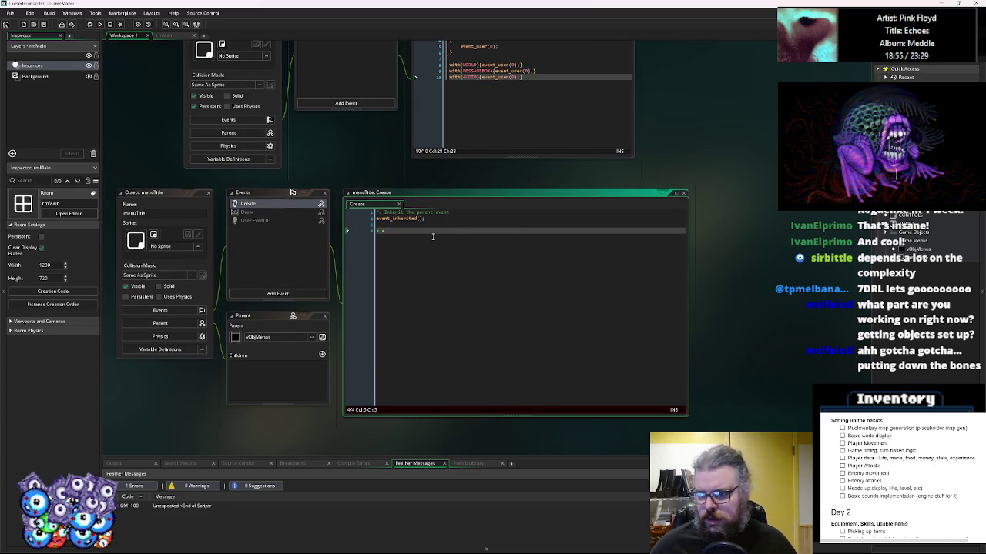
- Append displayWidth = 1280; and displayHeight = 720; to the SYSTEM Step code
scroll(440, 308, up, 3)
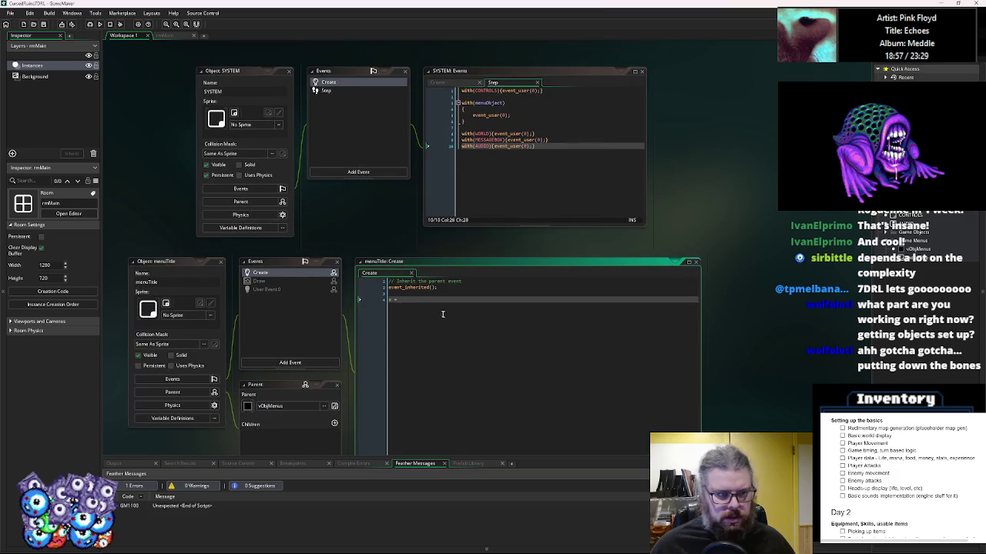
scroll(523, 198, up, 2)
click(562, 221)
key(Return)
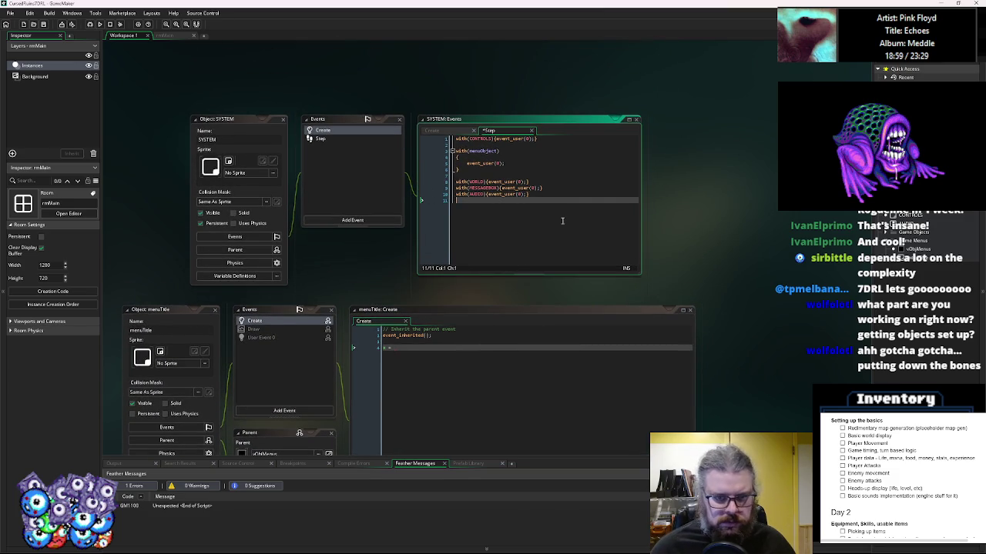
key(Return)
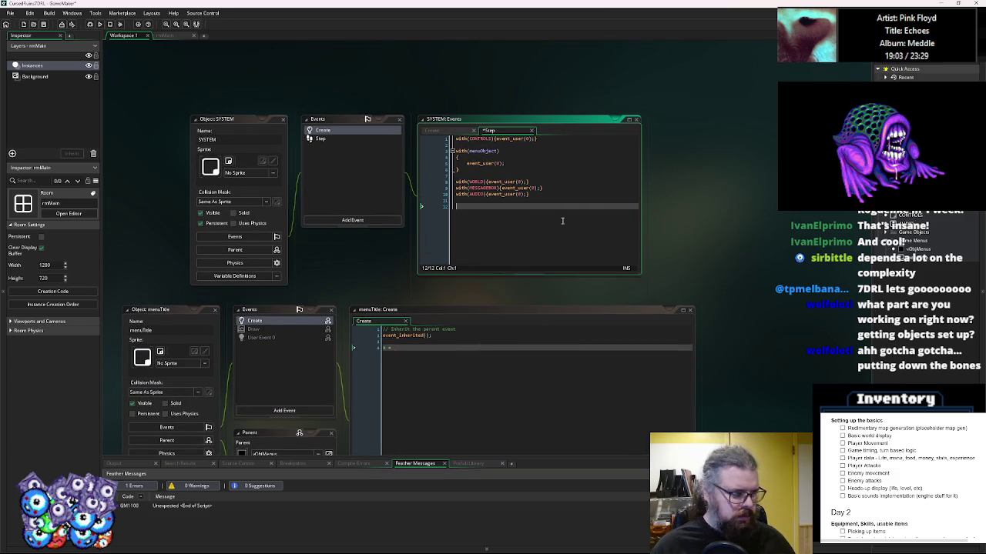
text(wdisplay)
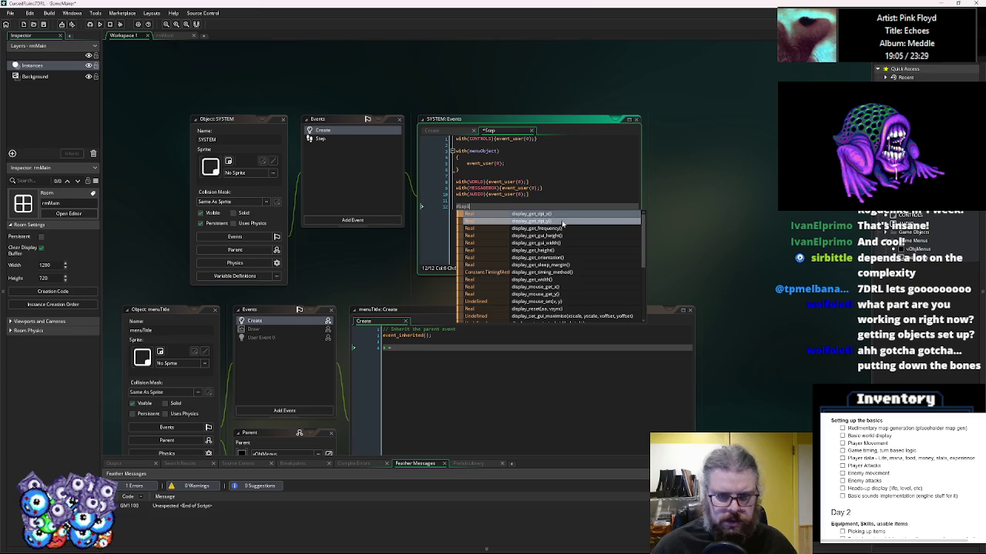
text(Width = 1280;)
key(Return)
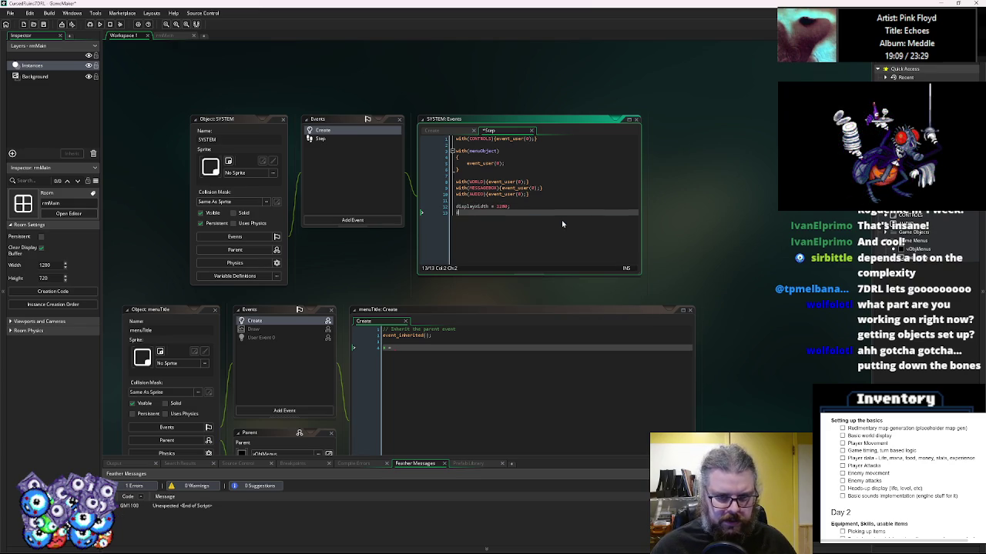
text(isplayHeight )
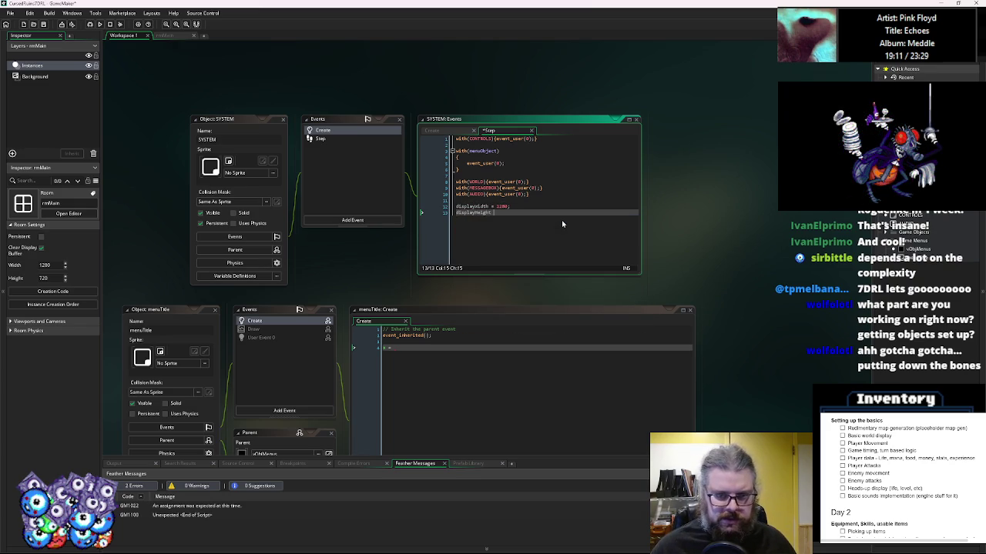
text(= 720;)
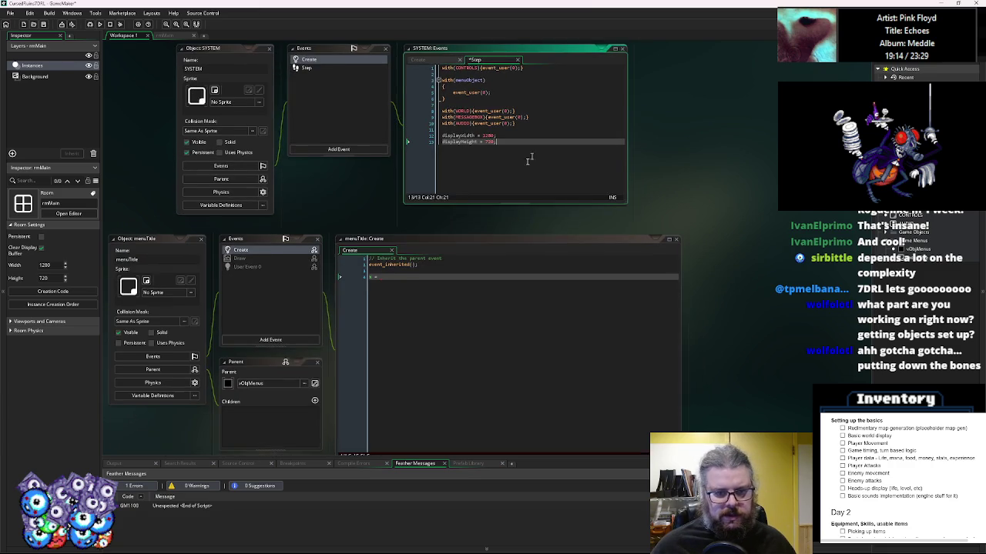
click(394, 341)
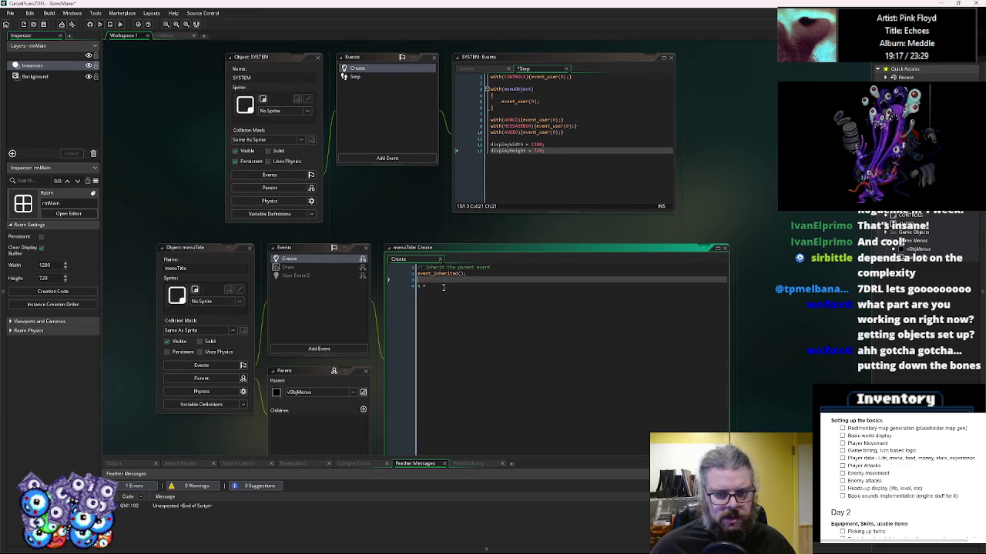
- Base menuTitle's x on SYSTEM.displayWidth and set y = SYSTEM.displayHeight/2-128
text(SYST)
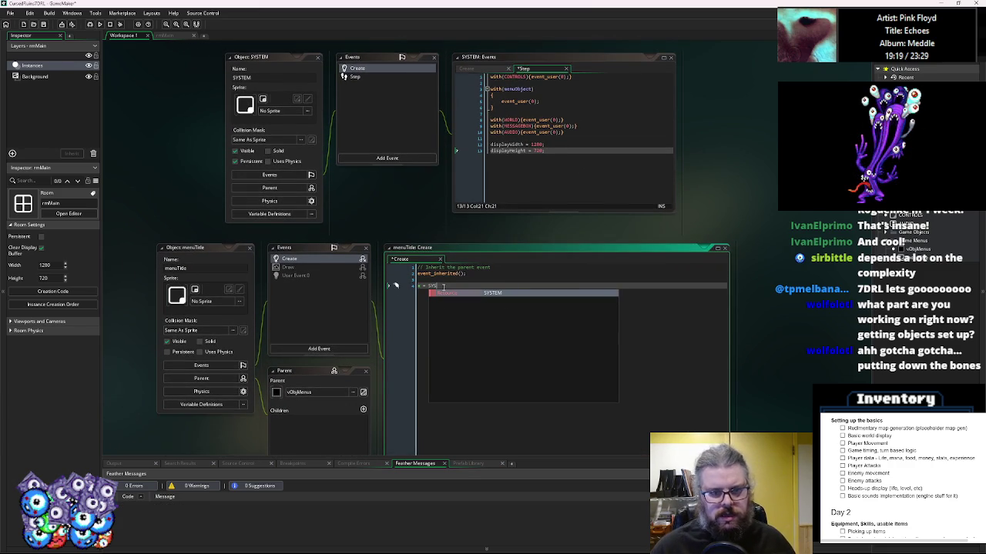
text(EM.disp)
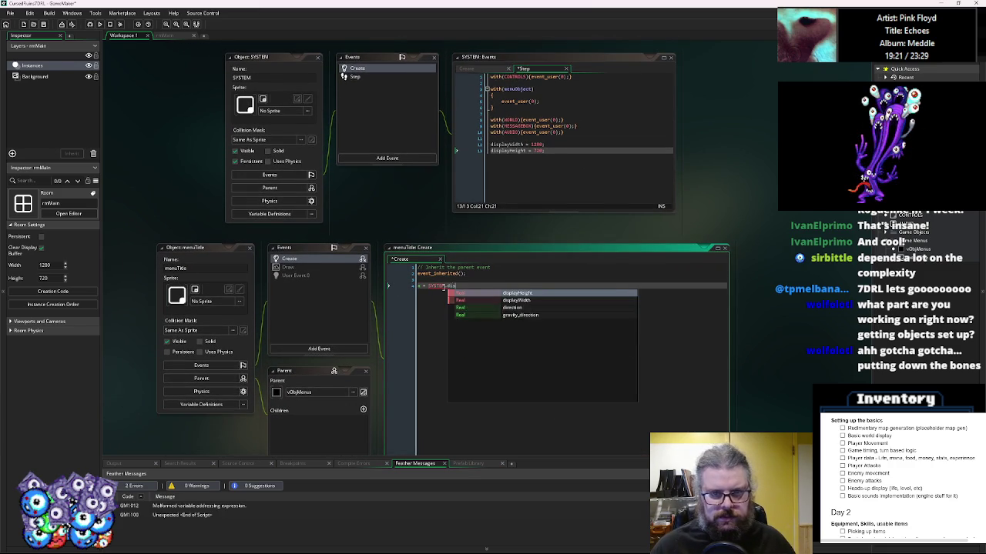
key(Return)
key(BackSpace)
key(BackSpace)
key(BackSpace)
key(BackSpace)
text(W)
key(Return)
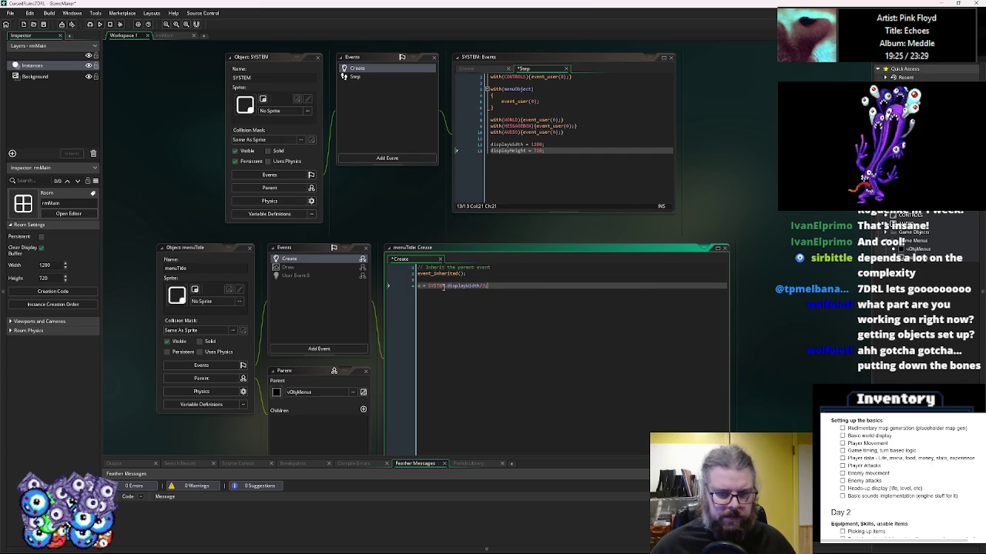
key(Return)
text(y = S)
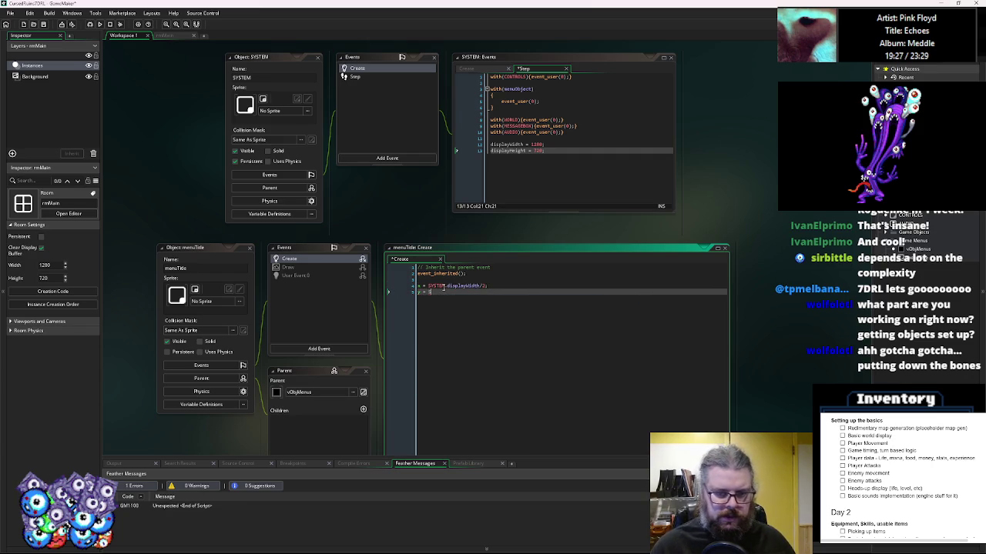
text(YSTEM.displayH)
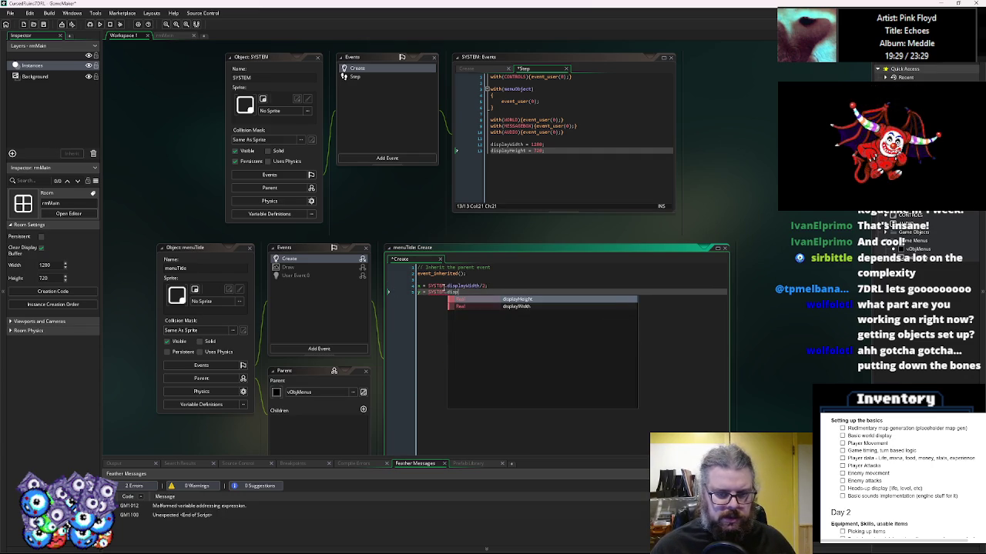
key(Return)
text(/2;)
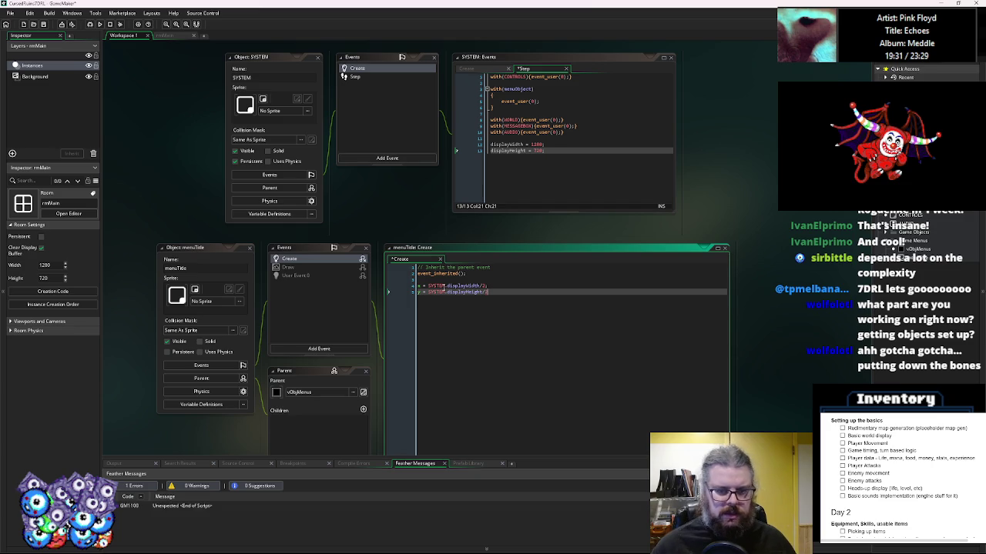
key(Up)
key(Down)
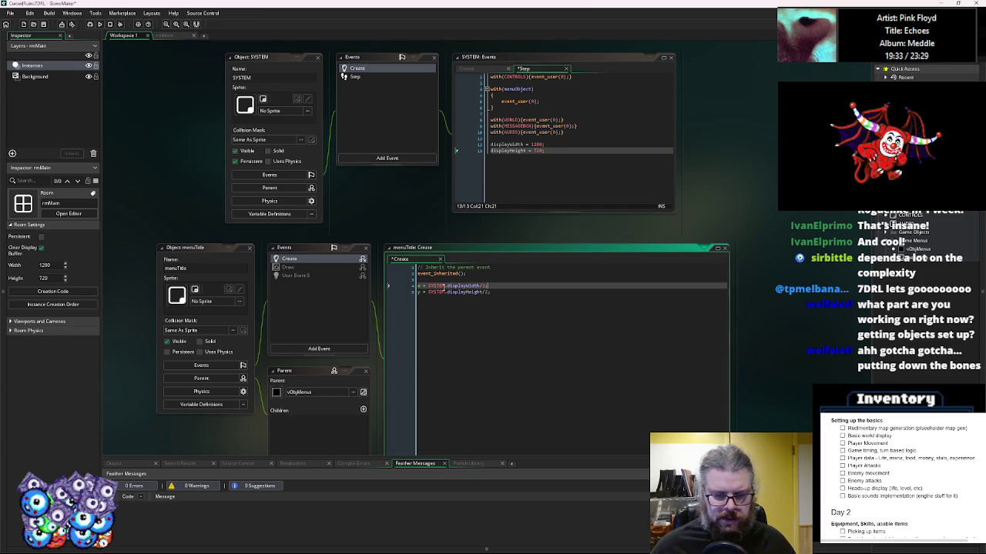
text(-128)
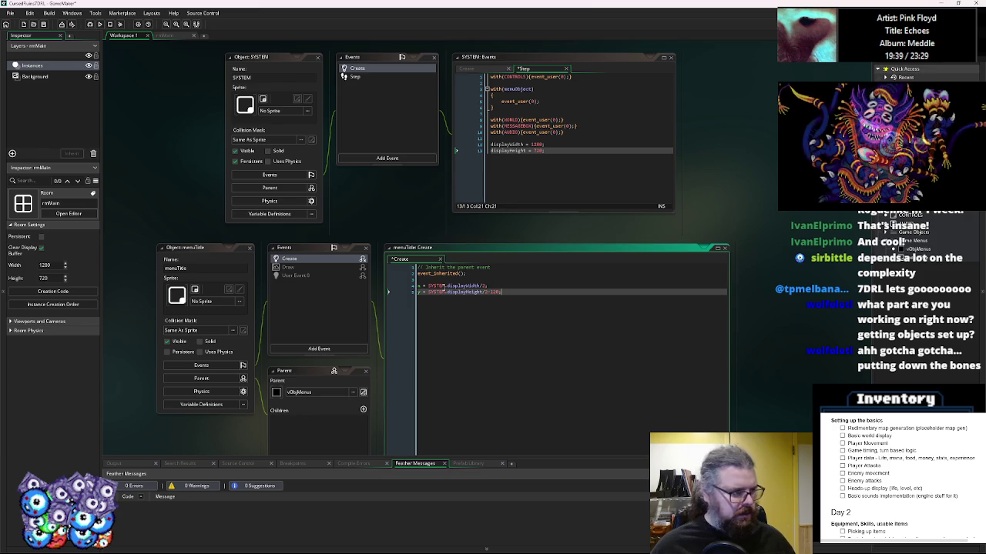
- Add width = 400 and height = 240 lines to menuTitle's Create code and save
key(Return)
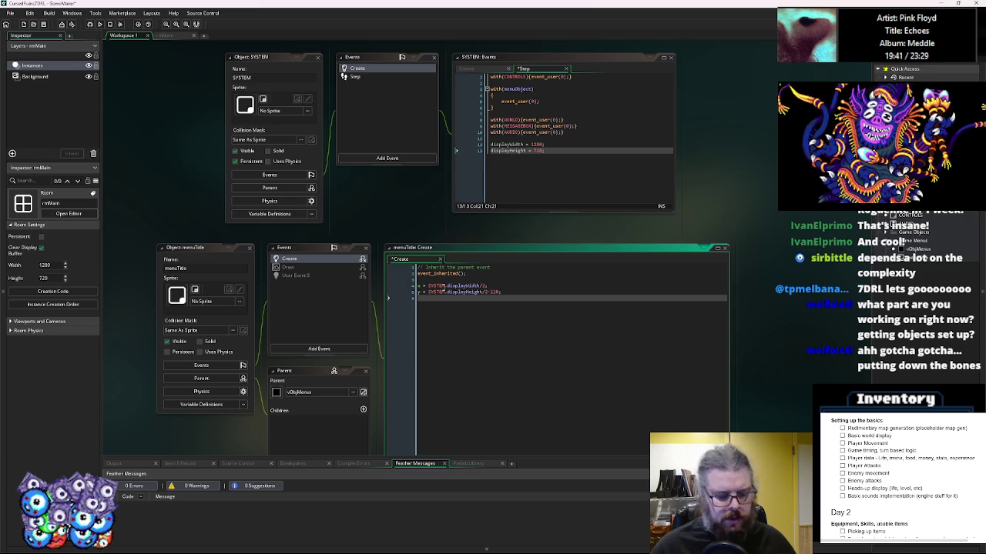
text(width = 400;)
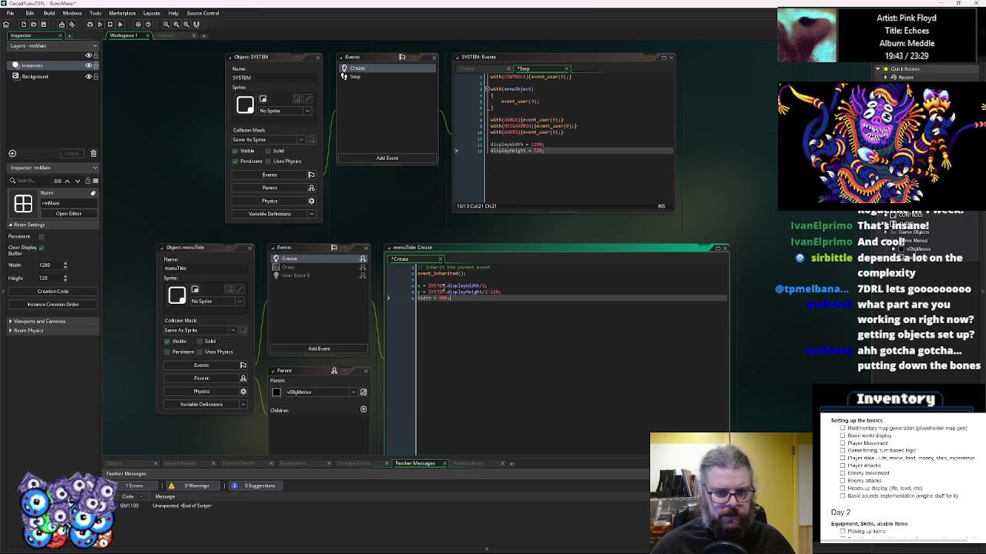
key(Return)
text(height = 200)
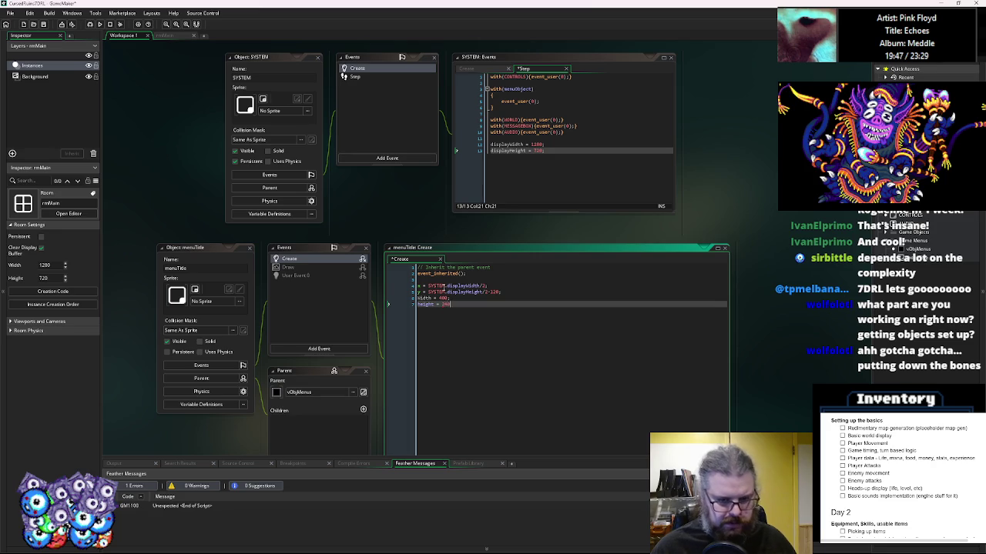
text(;)
key(Up)
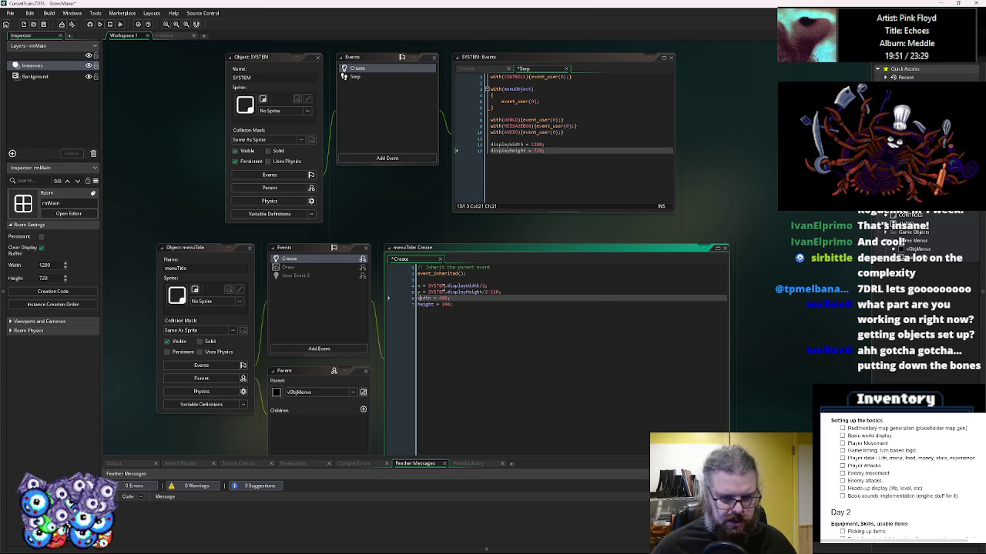
key(Home)
text(w)
key(Escape)
key(Down)
key(End)
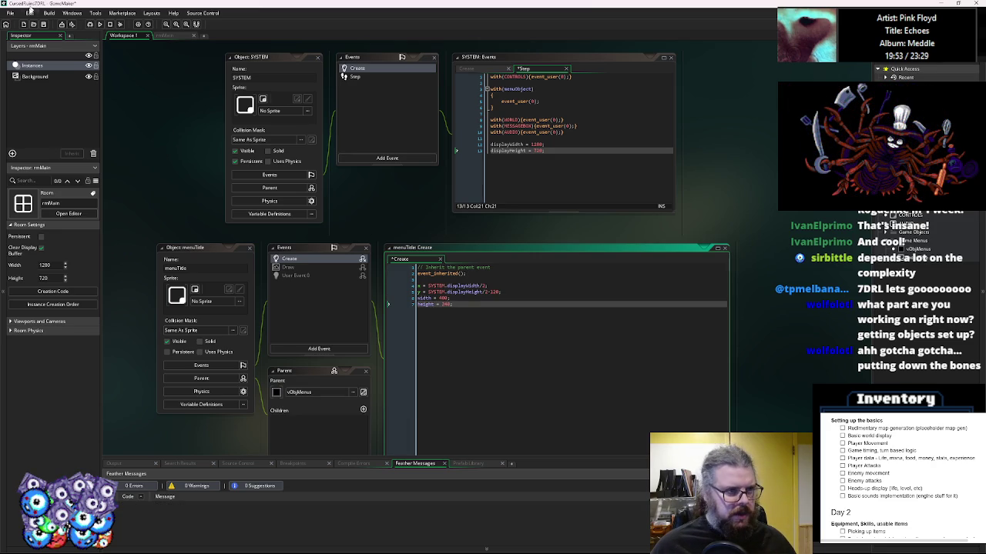
key(ctrl+s)
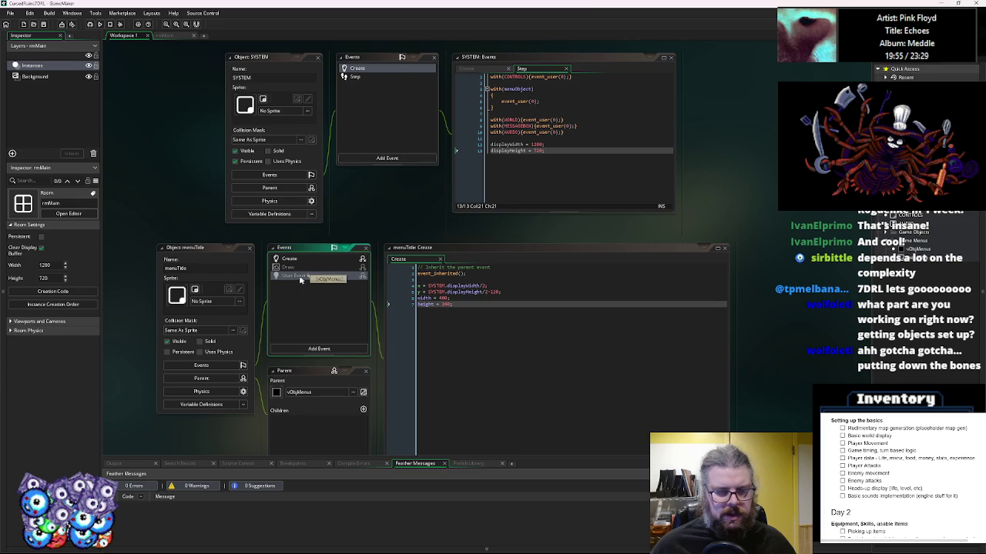
click(305, 276)
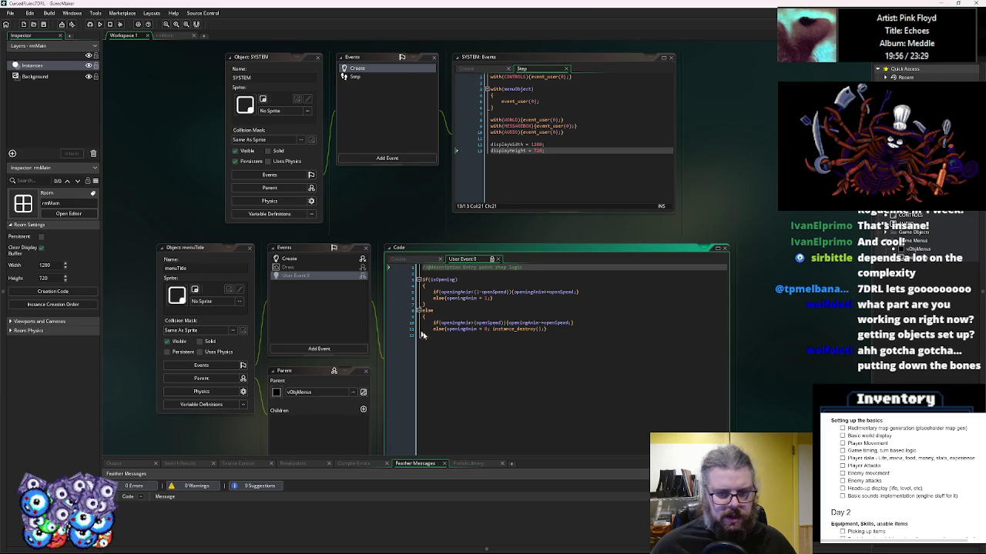
- Review menuTitle's User Event 0 code down to its last line
click(320, 323)
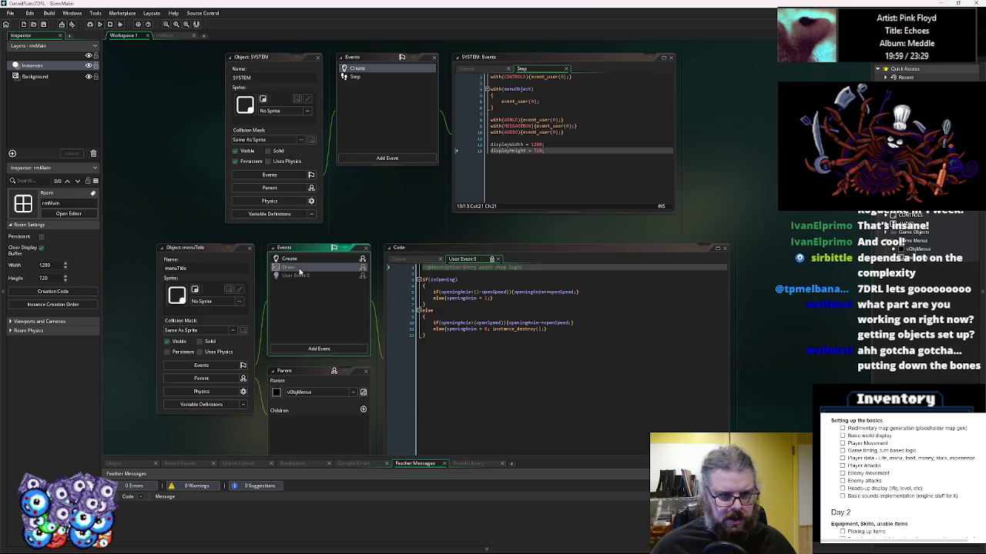
click(483, 389)
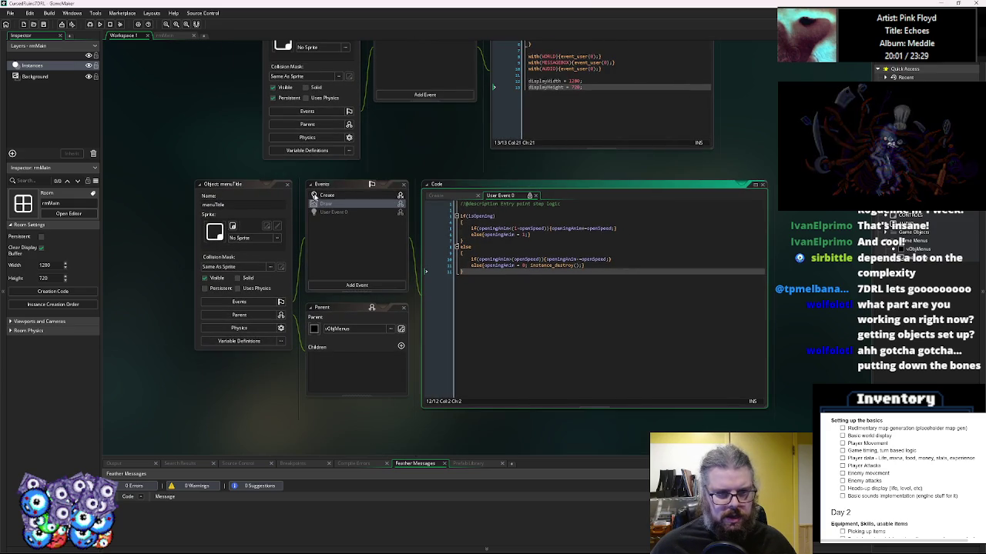
click(324, 206)
click(339, 212)
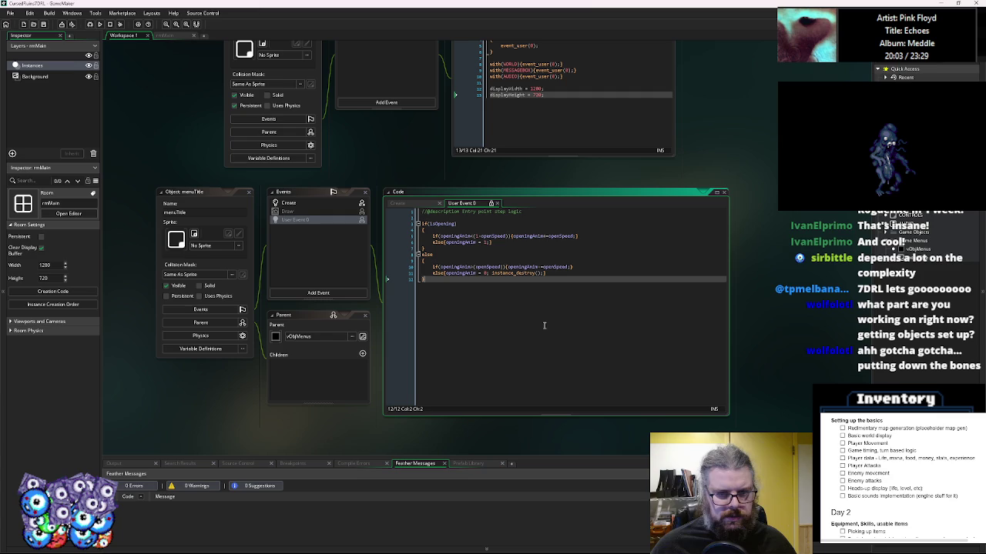
click(492, 316)
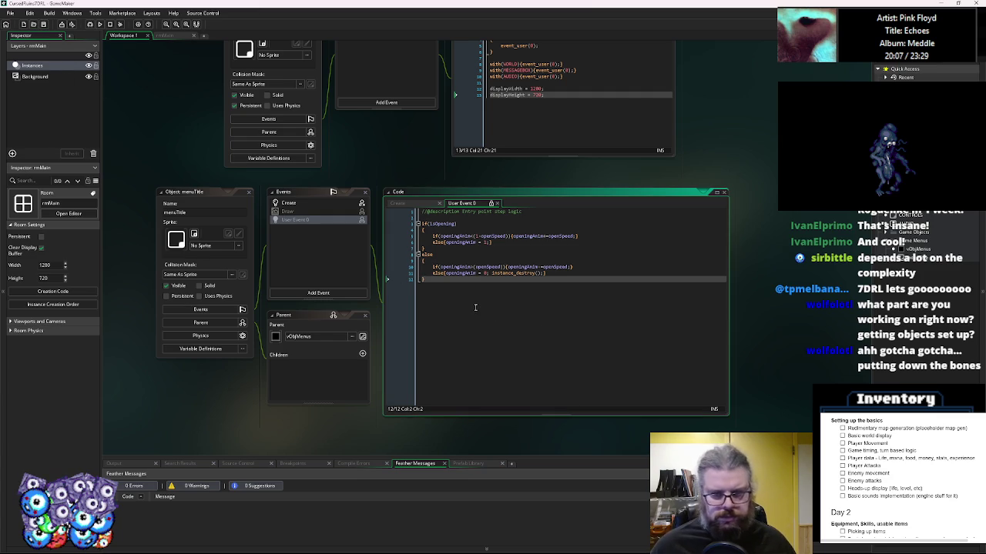
click(468, 267)
click(345, 275)
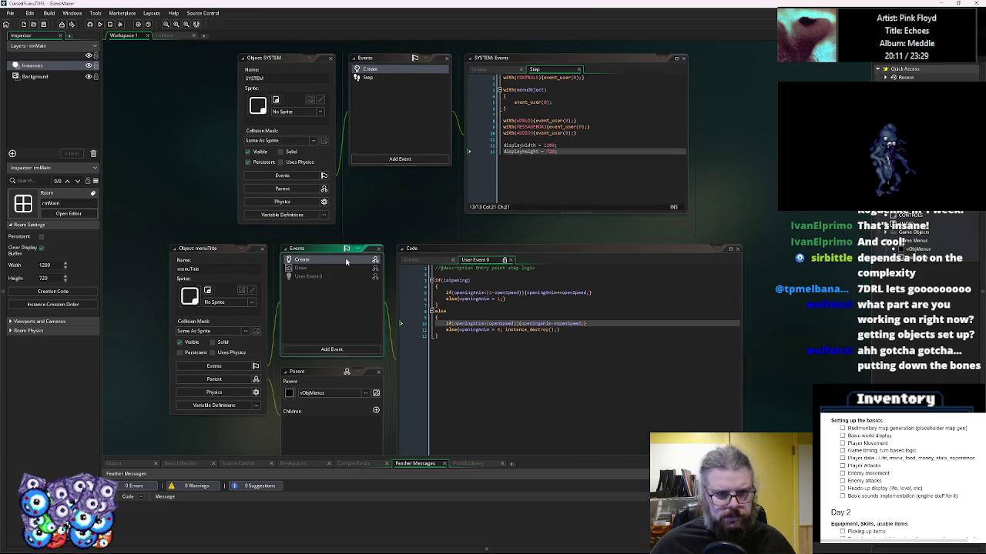
click(519, 346)
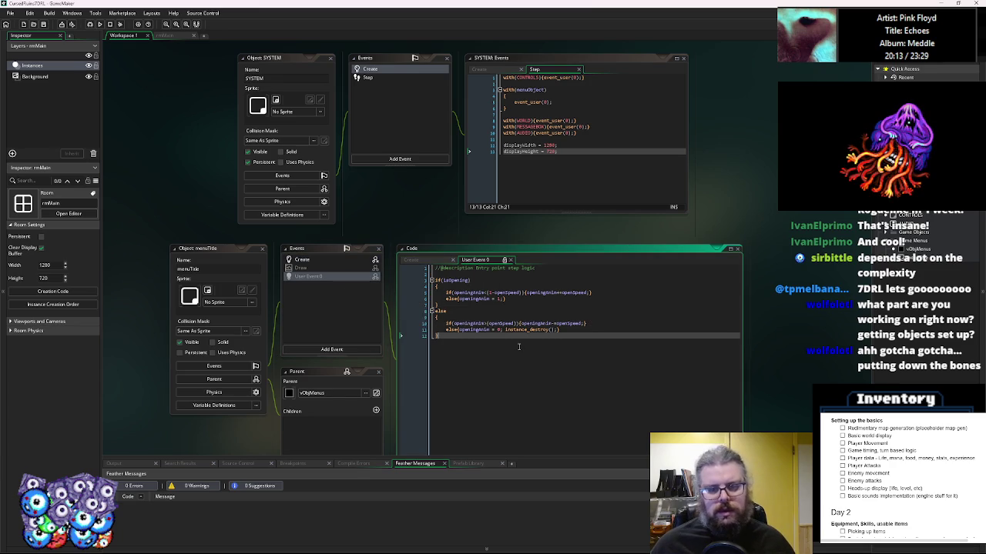
- Select menuTitle and open its parent vObjMenus, showing width 300, height 300, openSpeed 0.05
scroll(475, 85, down, 2)
scroll(475, 85, up, 4)
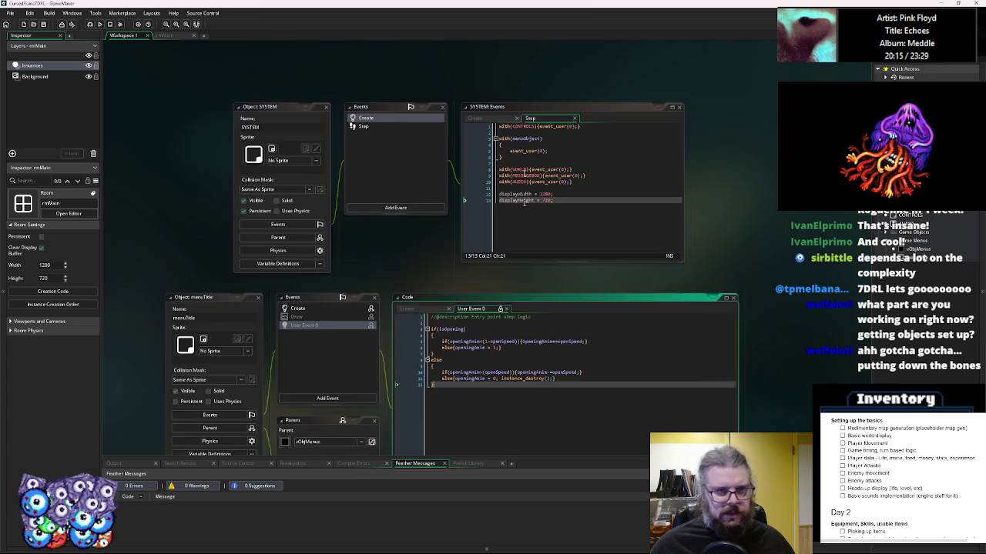
click(523, 224)
click(493, 431)
click(362, 334)
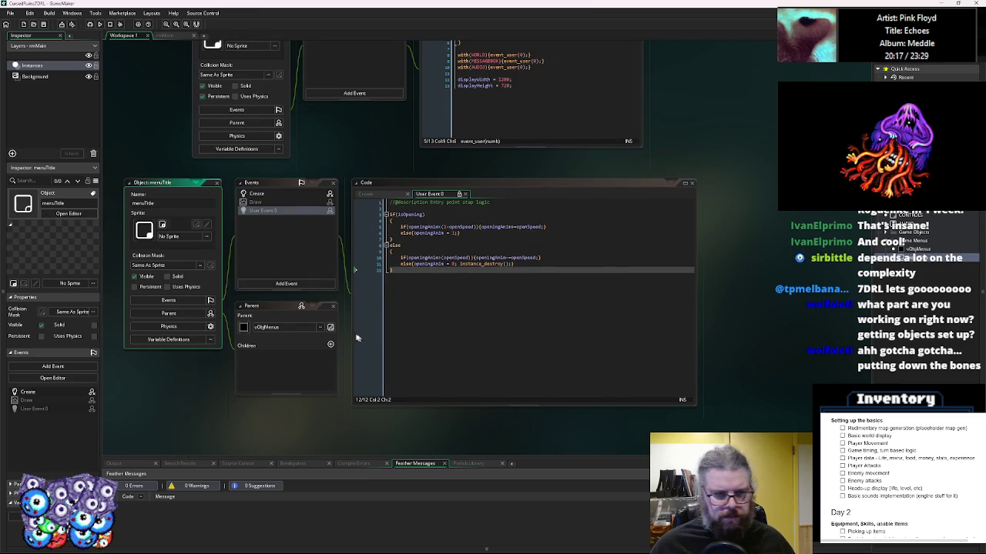
double_click(928, 247)
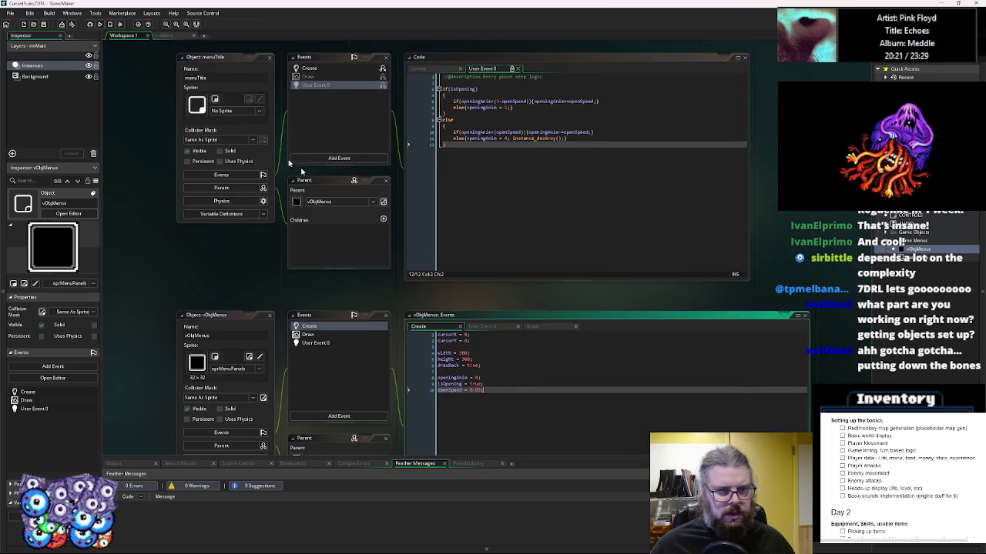
click(258, 111)
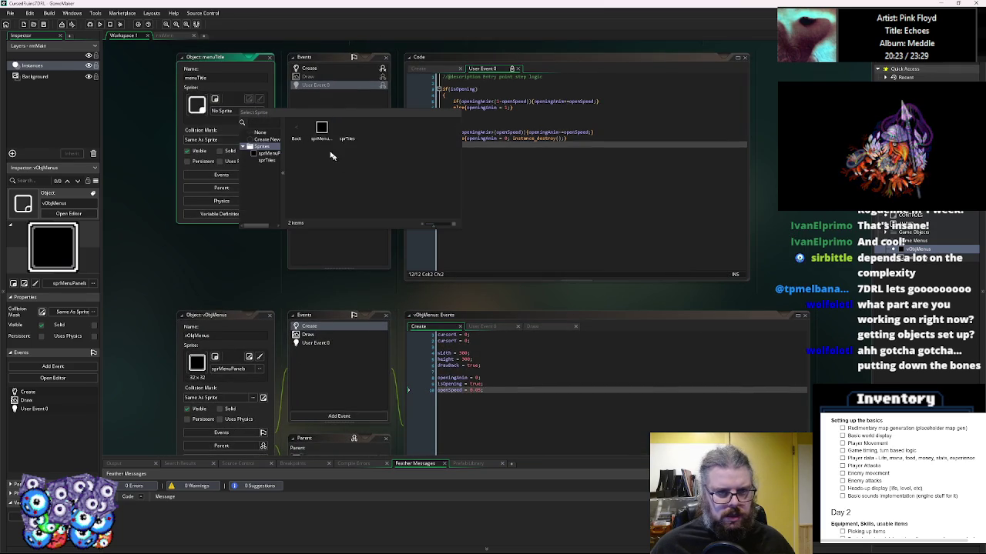
click(468, 254)
scroll(563, 312, down, 2)
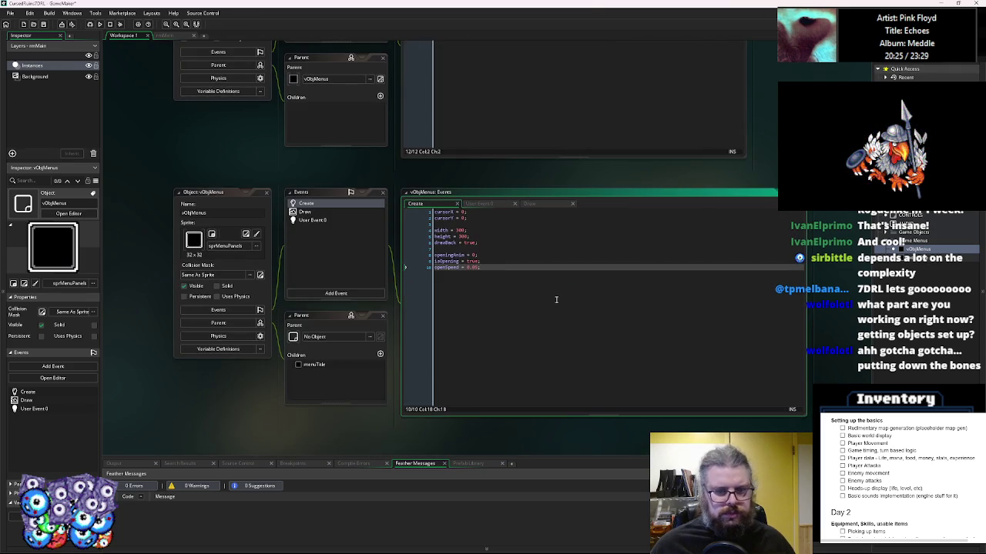
click(332, 213)
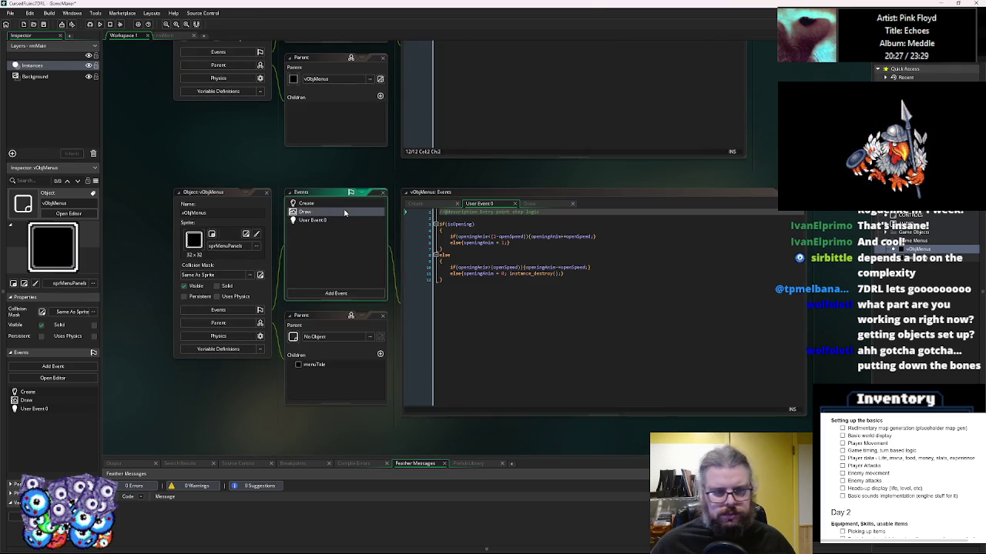
click(343, 228)
click(341, 219)
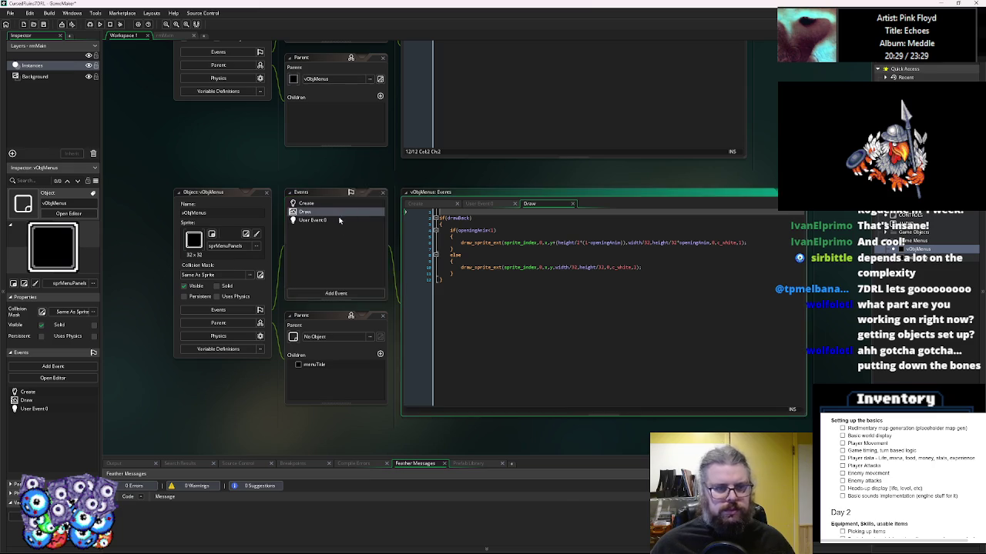
click(344, 204)
click(486, 267)
click(486, 267)
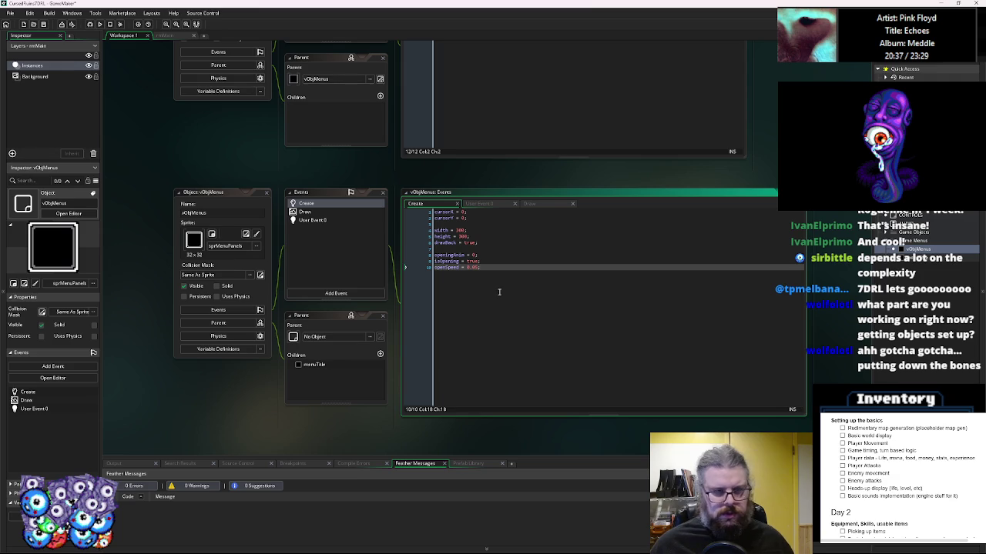
- Below openSpeed in the Create code, add cursorXMax = 1; and cursorYMax = 1;
key(Up)
scroll(503, 286, down, 2)
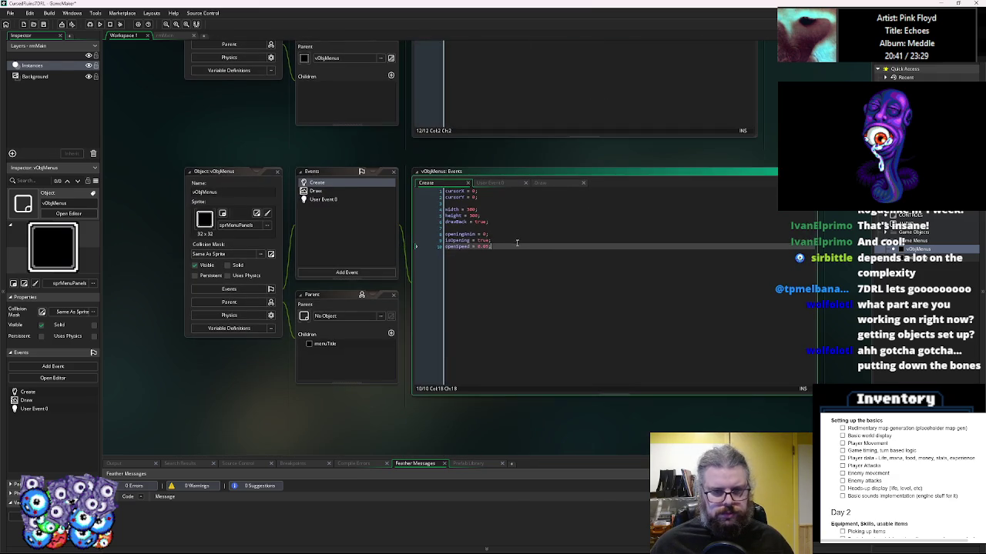
scroll(515, 294, up, 2)
key(Down)
key(Return)
key(Return)
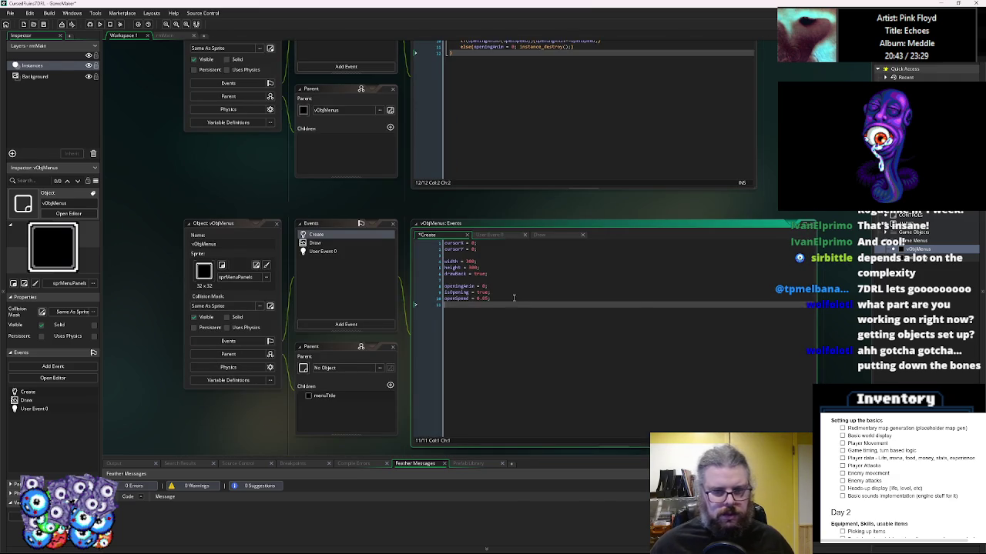
text(curs)
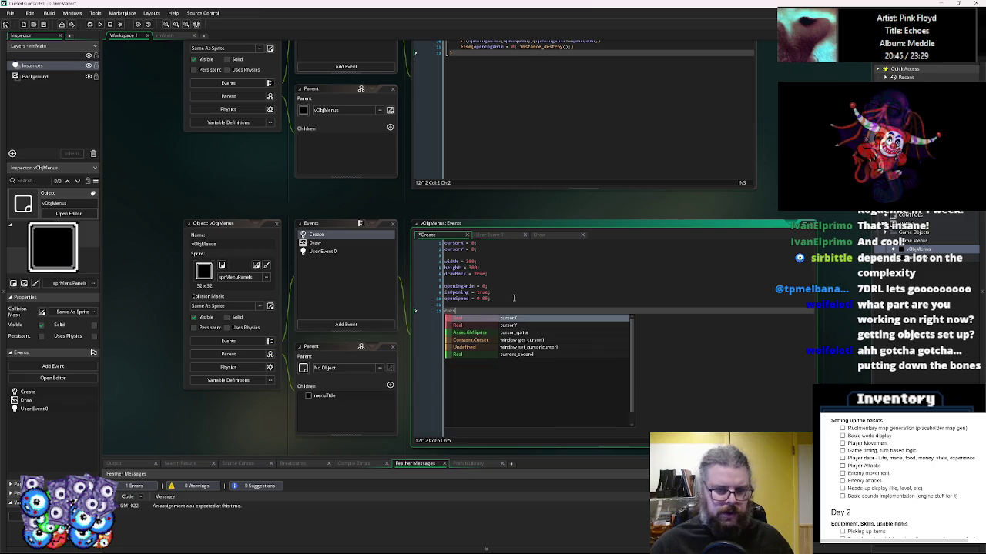
text(orWidth = )
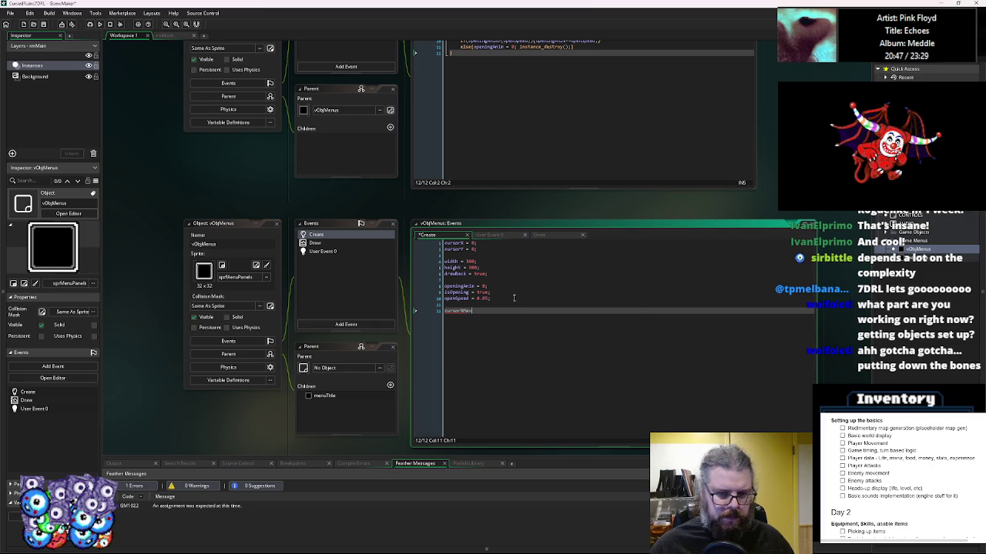
text(0)
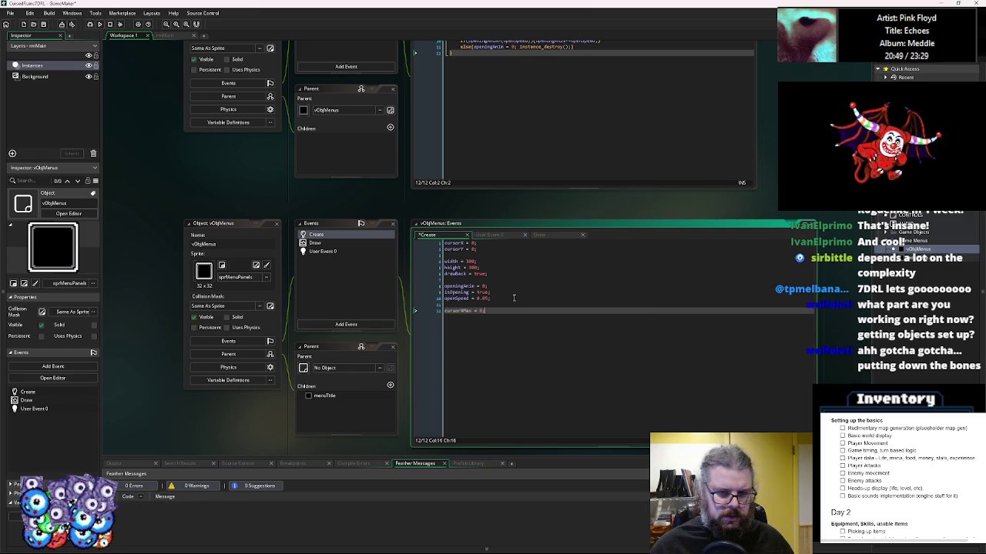
text(;)
key(Return)
text(cur)
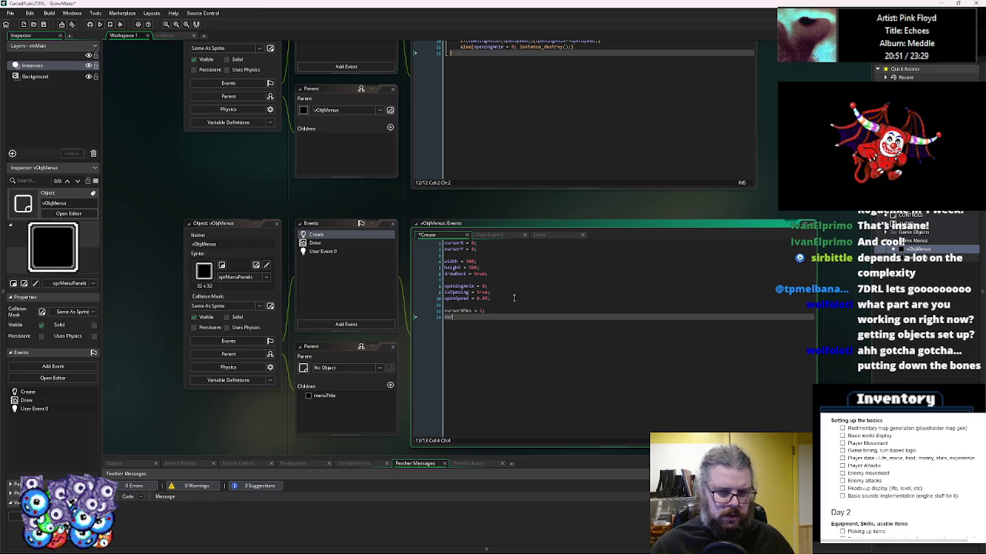
text(sorYMax = 1;)
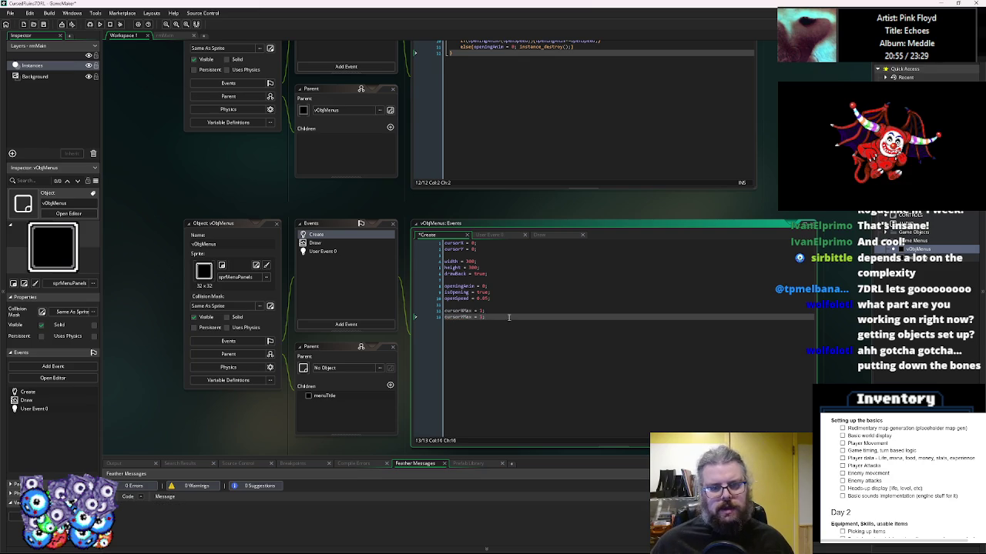
- Scroll through the Create code and select the User Event 0 event
scroll(513, 324, down, 1)
scroll(513, 323, down, 3)
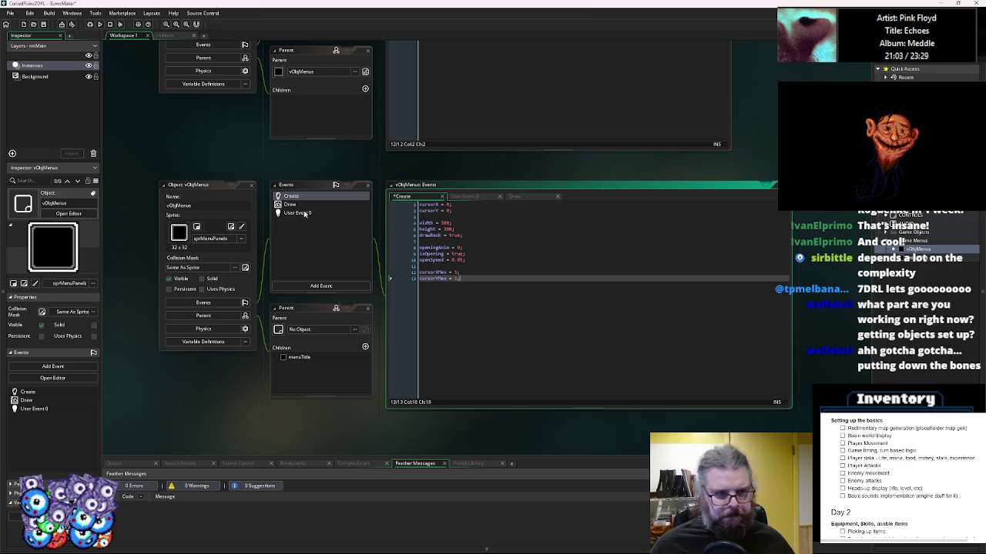
click(303, 215)
- Open User Event 0 and paste in the cursorXMax and cursorYMax lines
double_click(303, 215)
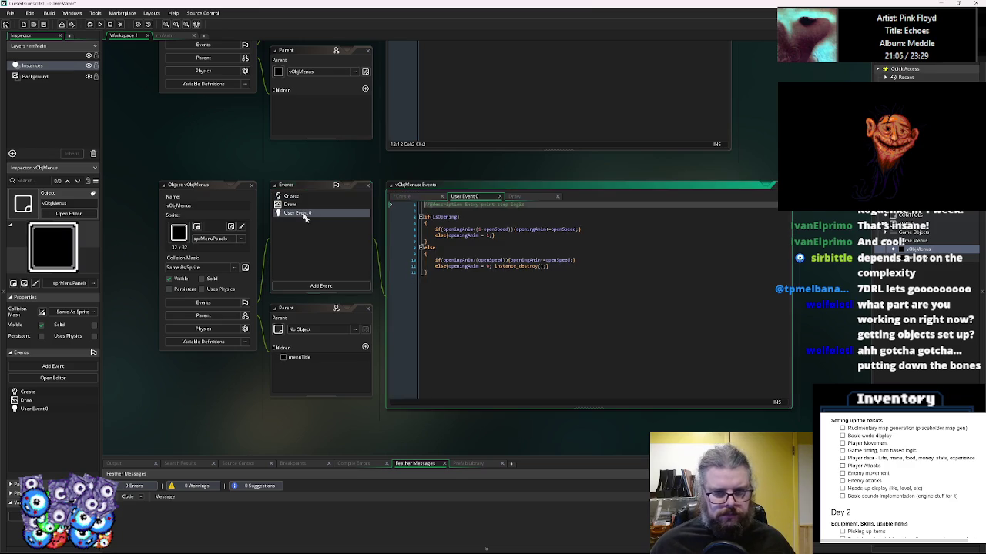
text(cursorXMax = 1; cursorYMax = 1;)
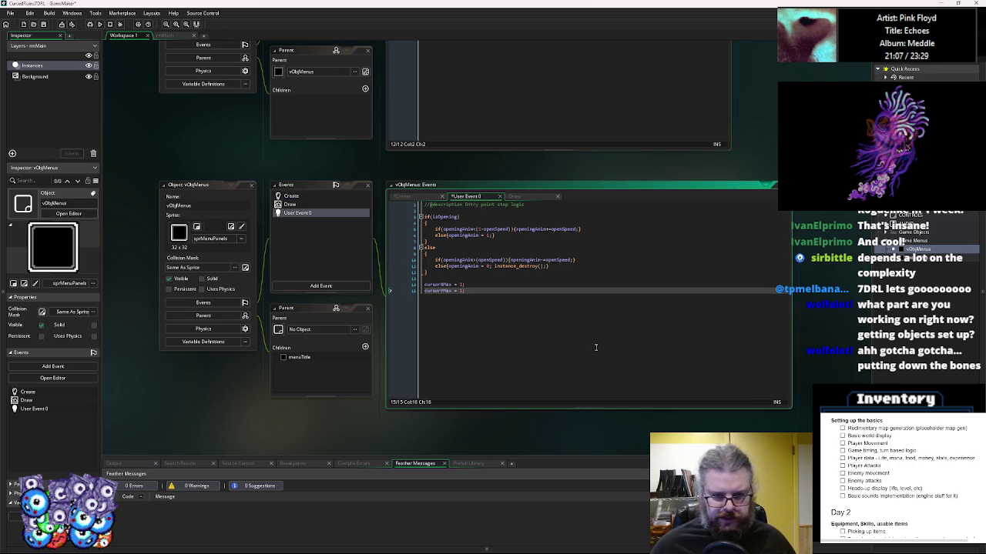
scroll(543, 160, right, 2)
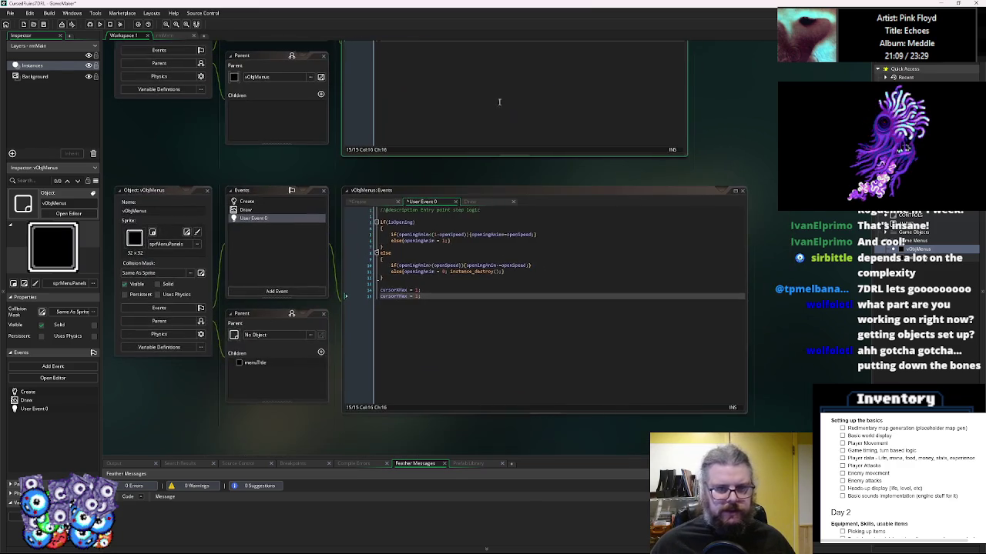
- Insert if(CONTROLS.kPress[eKeys.north]) above the pasted lines, using autocomplete for eKeys.north
click(423, 284)
key(Return)
text(if(CONTROLS.)
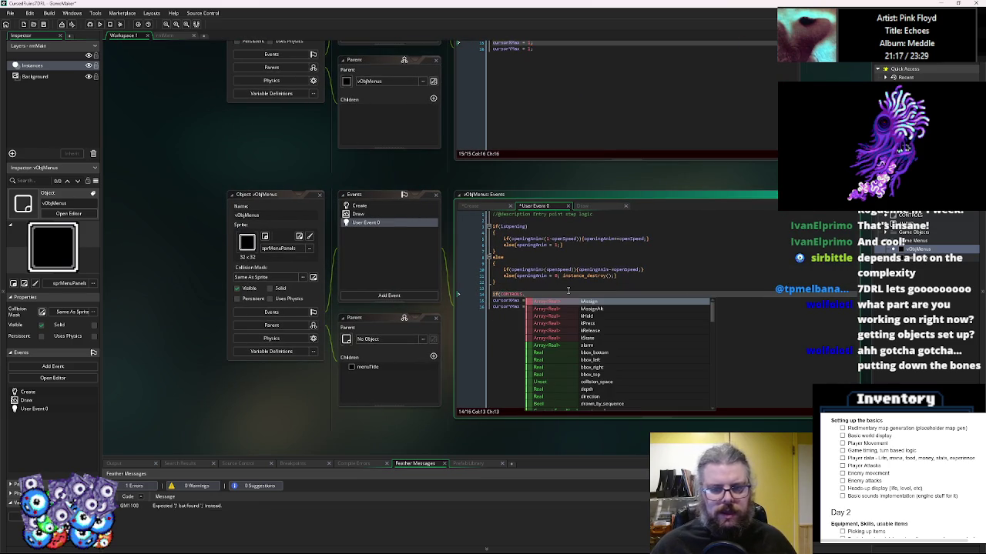
text(k)
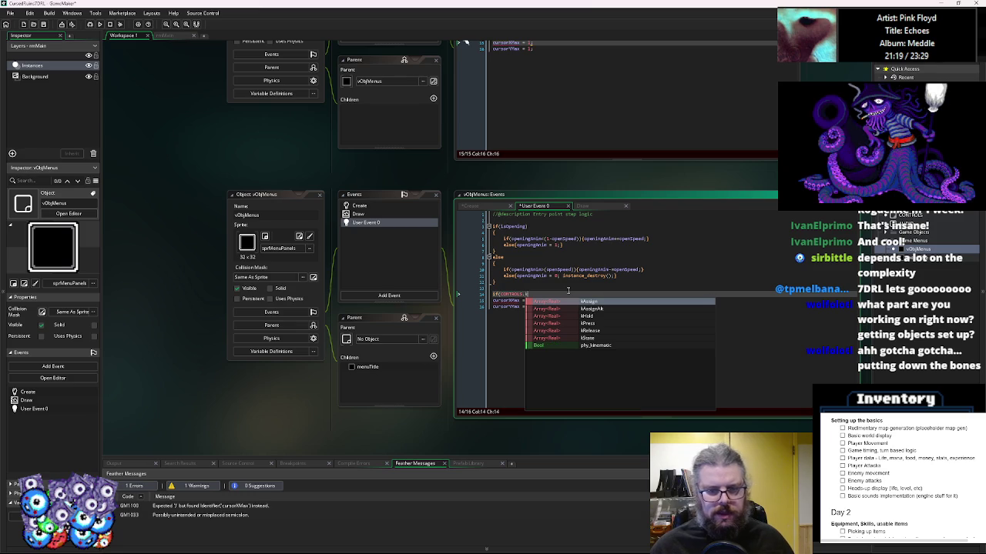
text(Press[e)
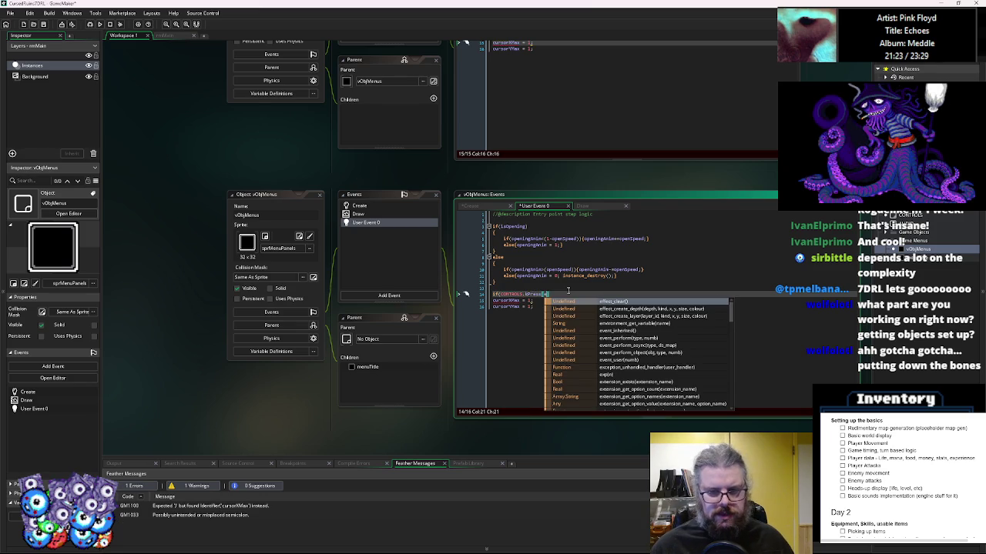
key(BackSpace)
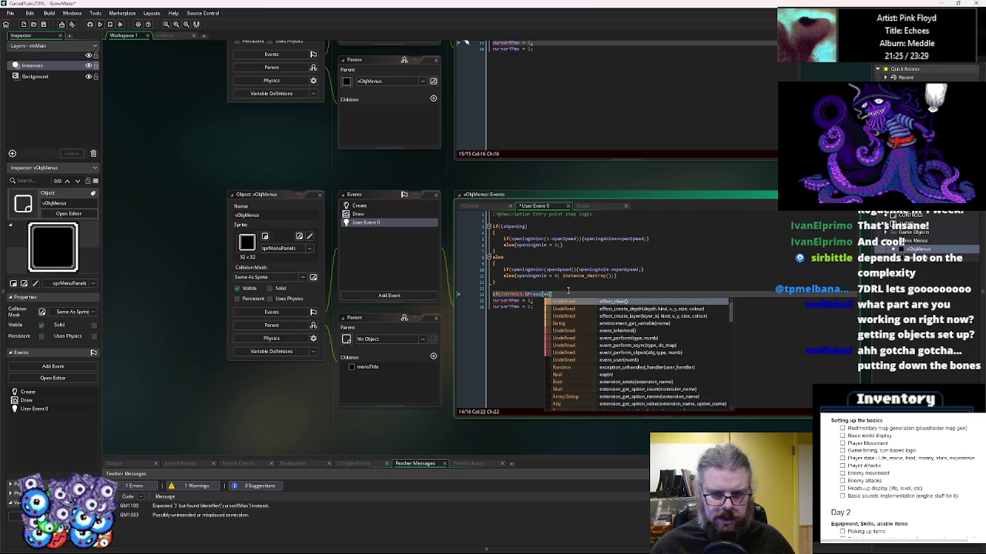
text(Keys.)
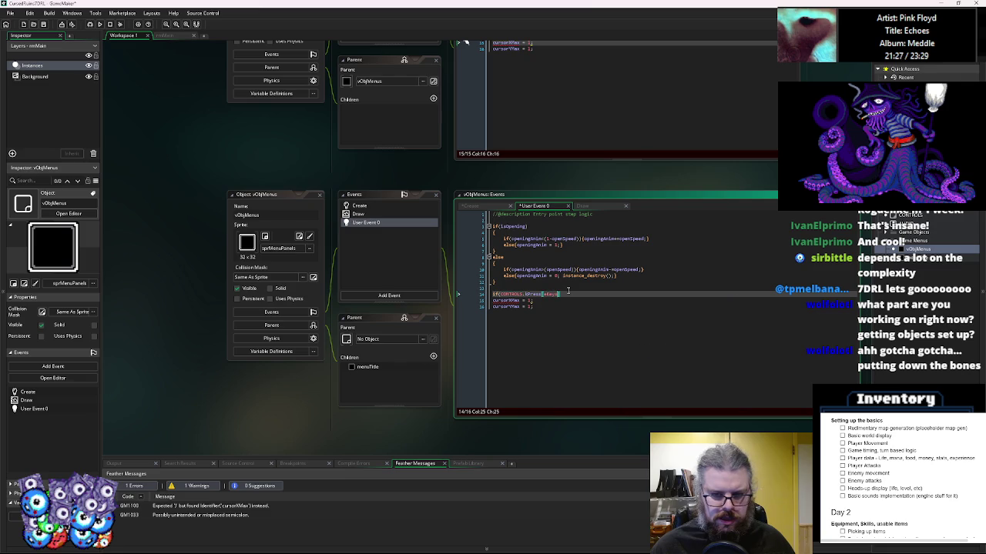
key(Down)
key(Down)
key(Down)
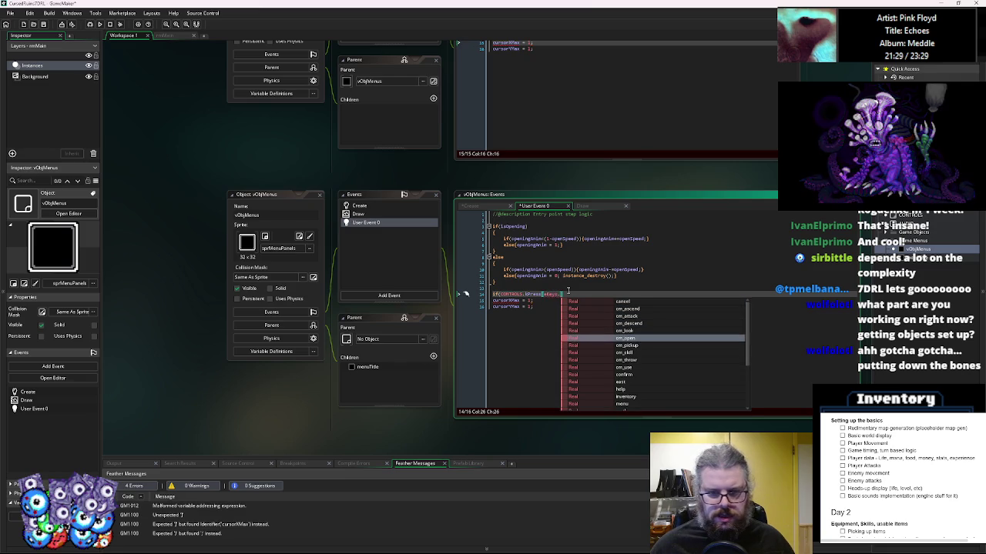
key(Down)
key(Down)
key(Down)
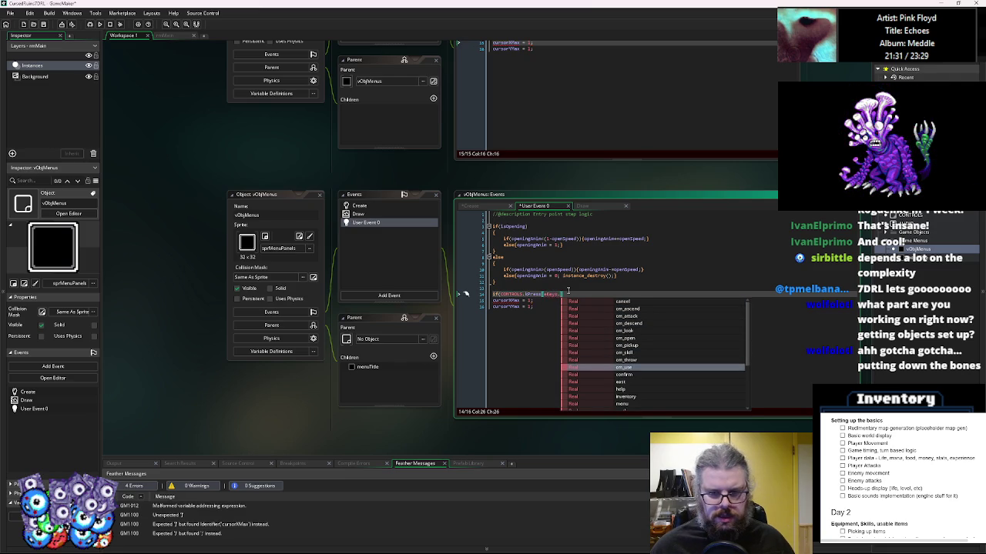
text(no)
key(Return)
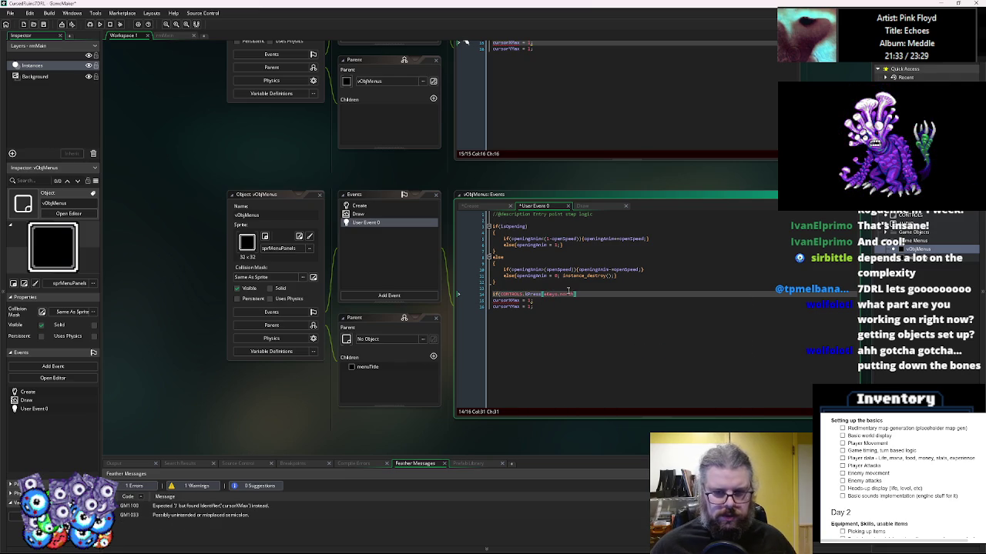
text())
key(Down)
key(Down)
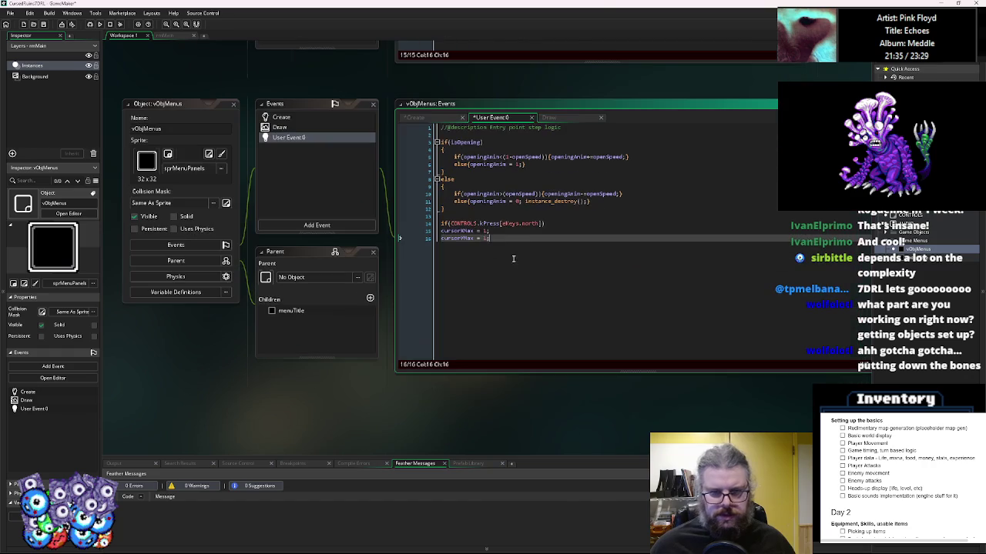
- Duplicate the north key-press check below itself and change it to south
click(561, 228)
click(561, 230)
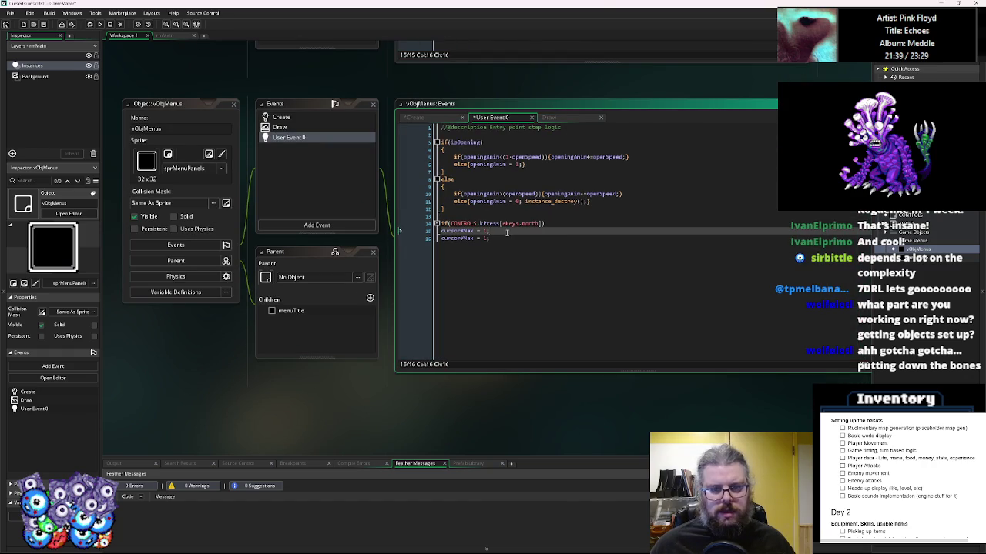
click(550, 223)
key(shift+Home)
key(ctrl+c)
key(End)
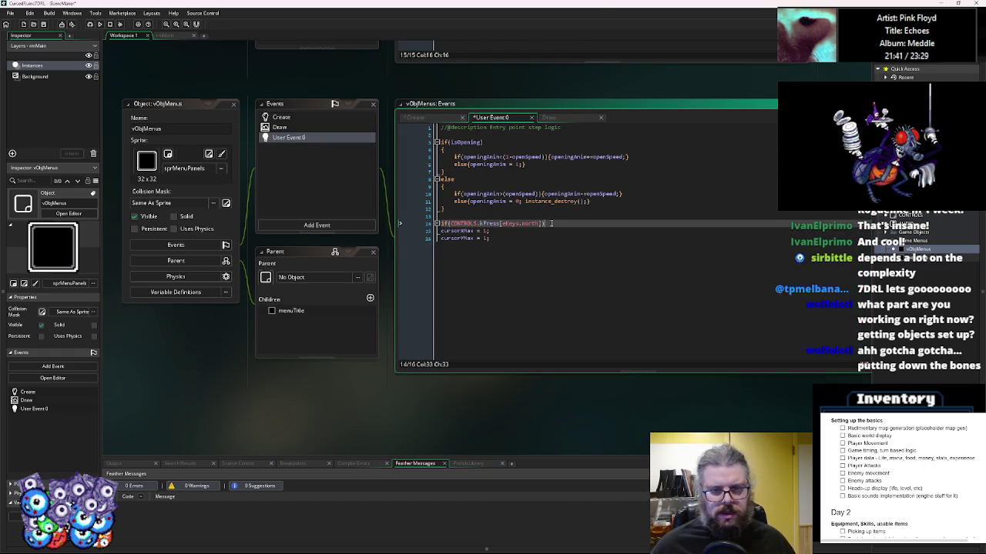
key(Return)
key(ctrl+v)
text(south)
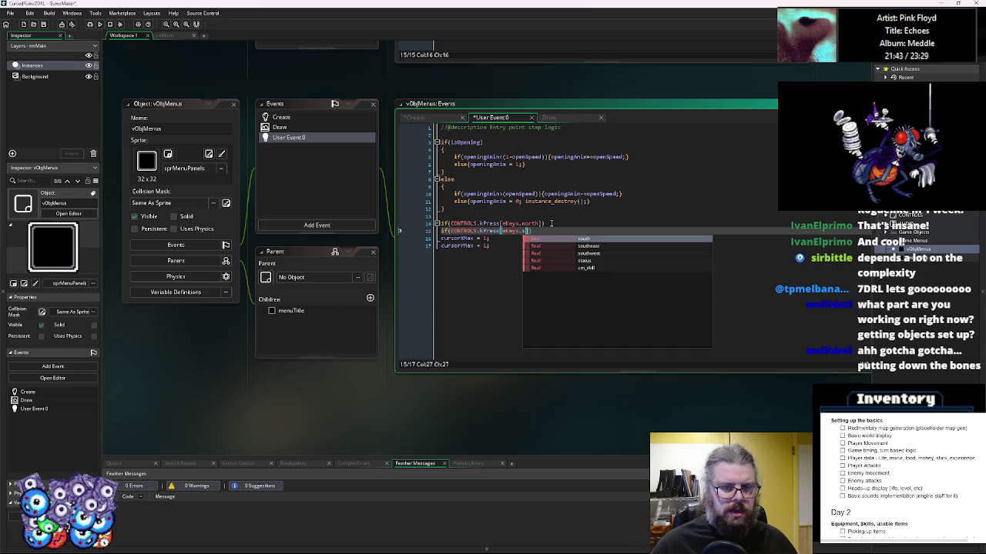
key(Escape)
- Copy the north and south checks above and rename the copies to west and east
key(Up)
key(Up)
key(Return)
key(Return)
drag(440, 238, 545, 246)
key(ctrl+c)
click(537, 223)
key(ctrl+v)
double_click(537, 223)
text(w)
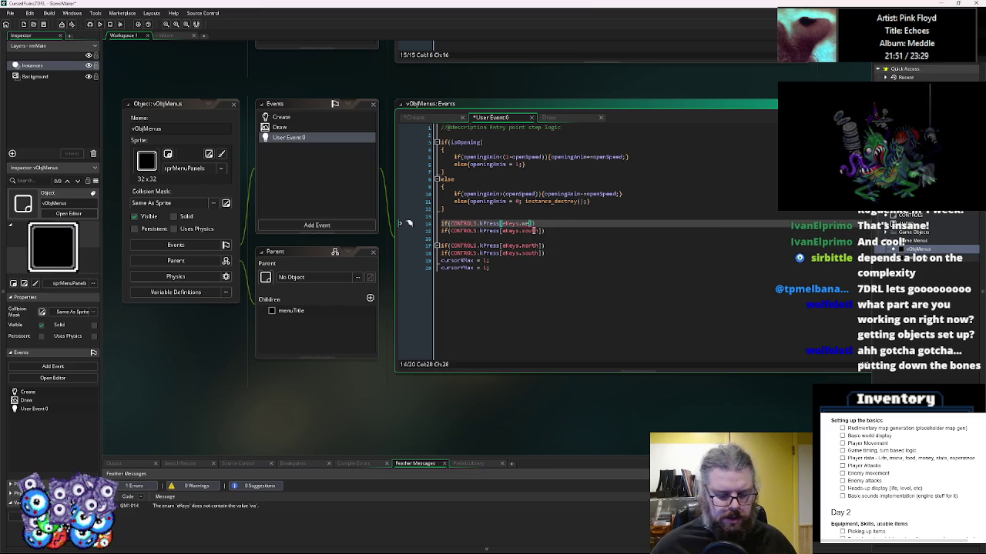
text(est)
double_click(534, 231)
text(east)
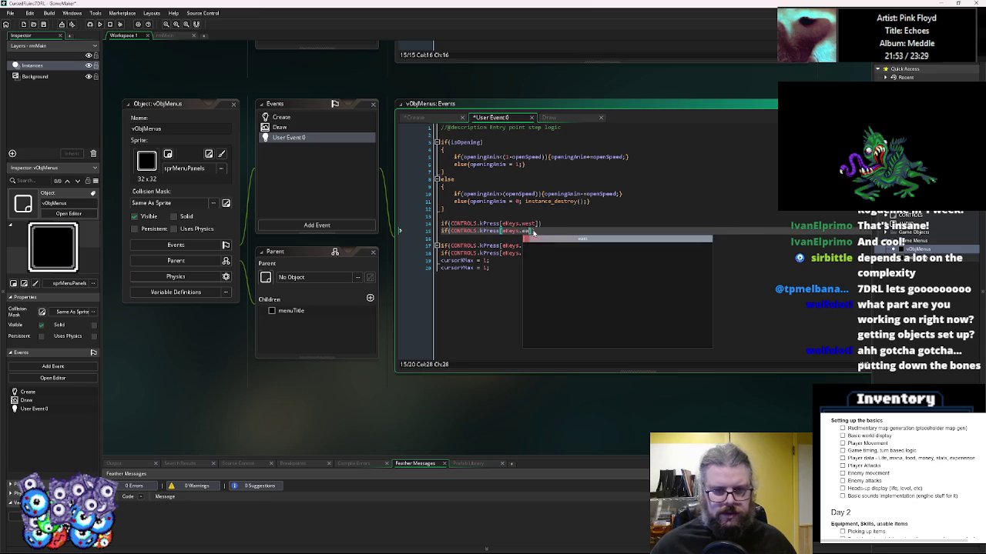
- Cut the cursorXMax assignment and start an if(cursorXMax condition above the west check
click(535, 209)
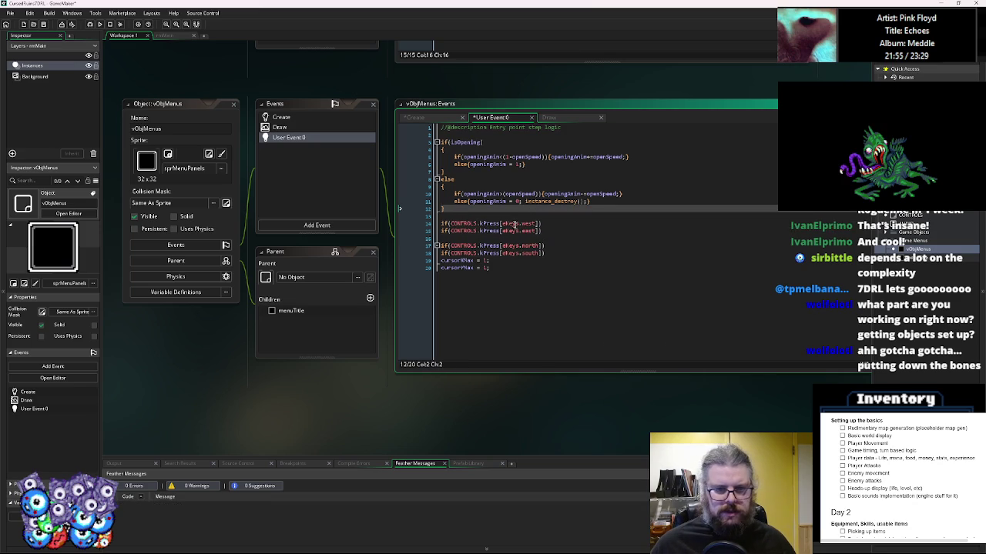
click(418, 267)
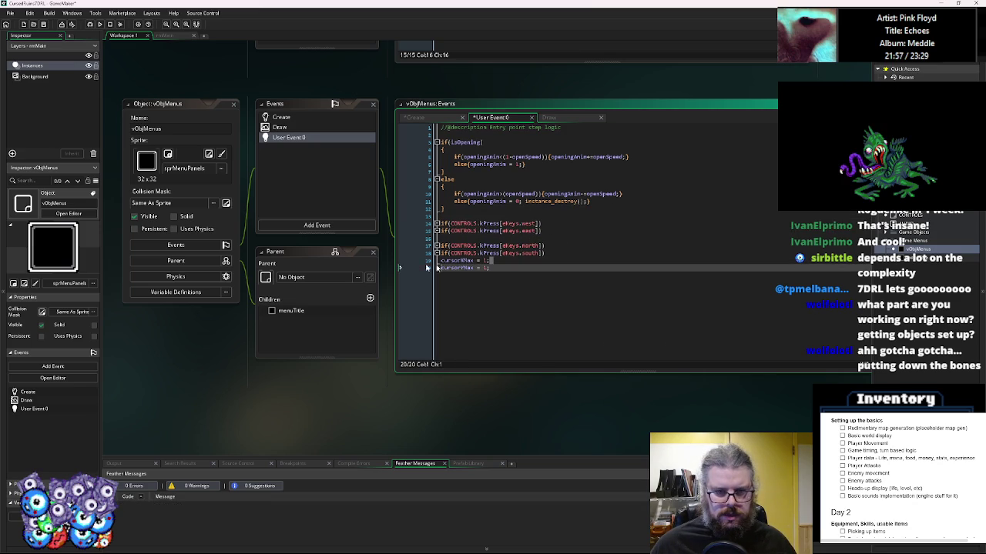
drag(490, 260, 441, 260)
key(ctrl+x)
click(463, 216)
key(Return)
text(if()
key(ctrl+v)
key(BackSpace)
key(BackSpace)
key(BackSpace)
- Finish if(cursorXMax>1) with braces and indent the west and east checks inside it
text(>1))
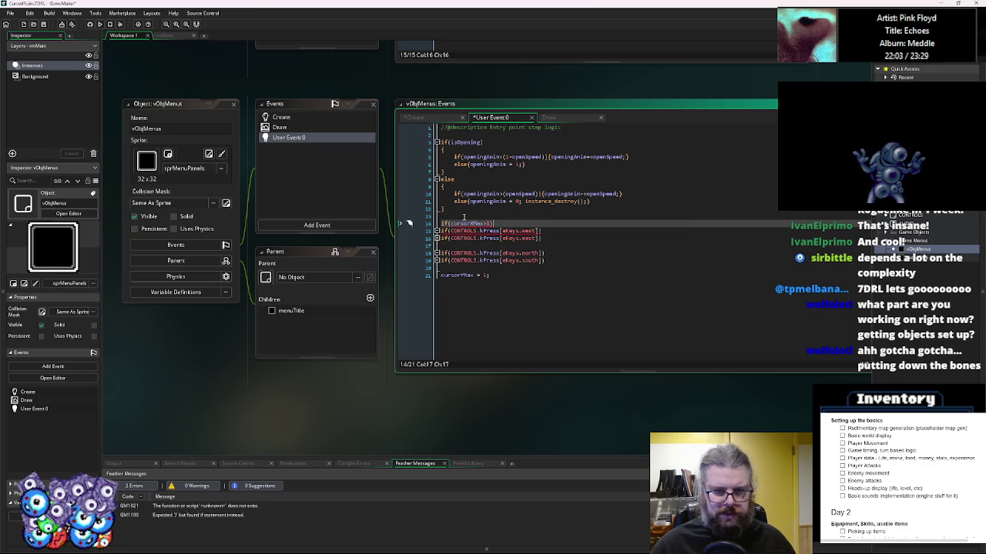
key(Return)
text({)
key(Down)
key(Down)
key(End)
key(Return)
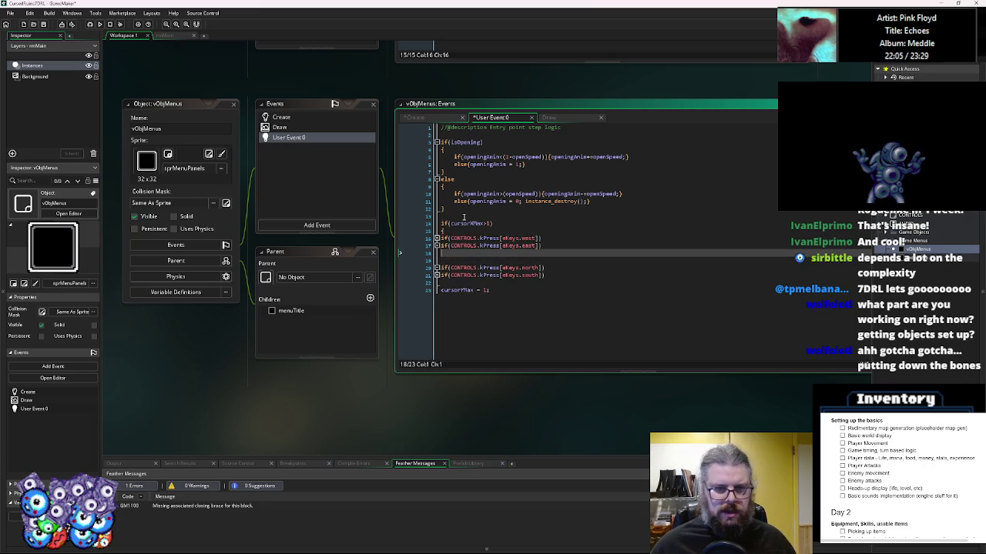
key(Up)
key(Up)
key(Tab)
key(Down)
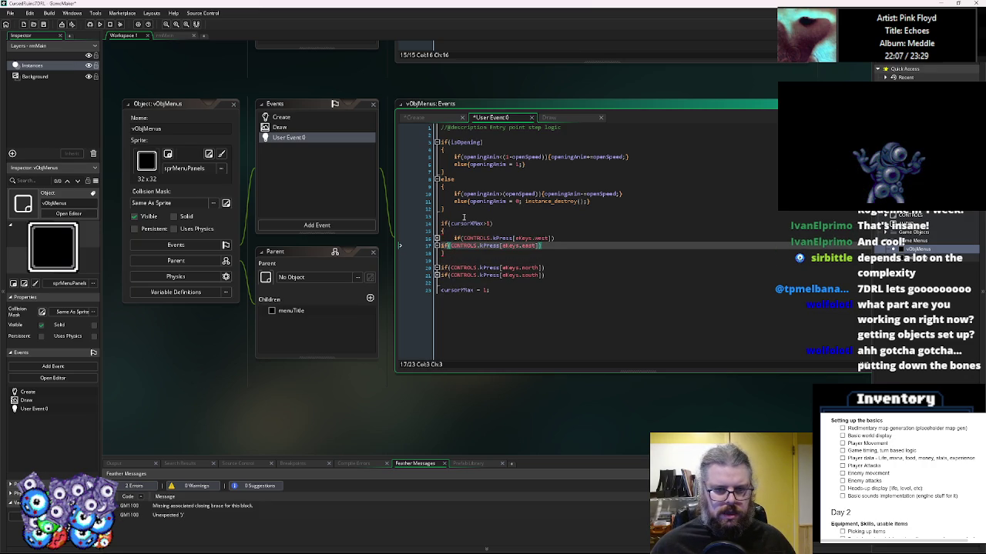
key(Tab)
key(Down)
key(Down)
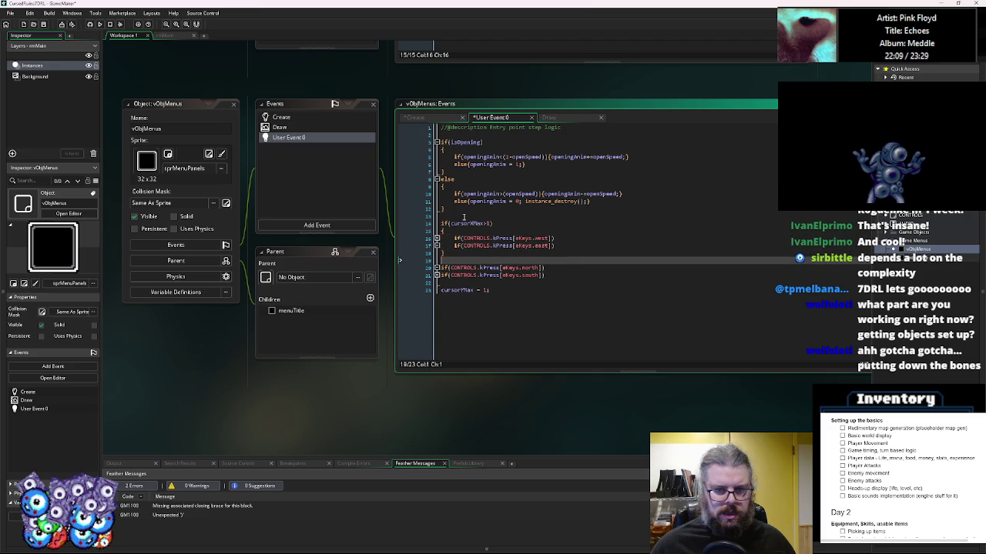
- Copy the bound condition and brace above the north and south checks
click(428, 224)
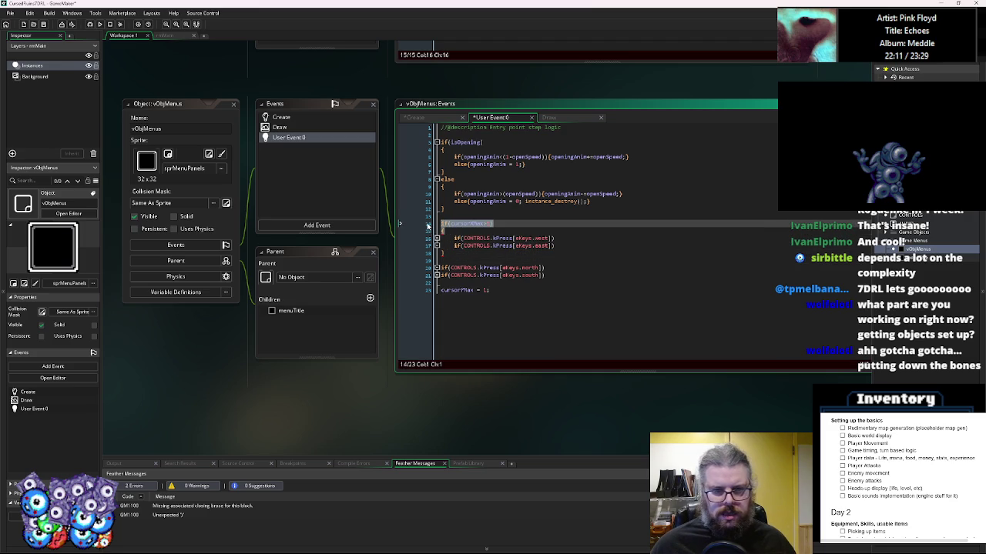
key(ctrl+c)
click(451, 260)
key(Return)
key(ctrl+v)
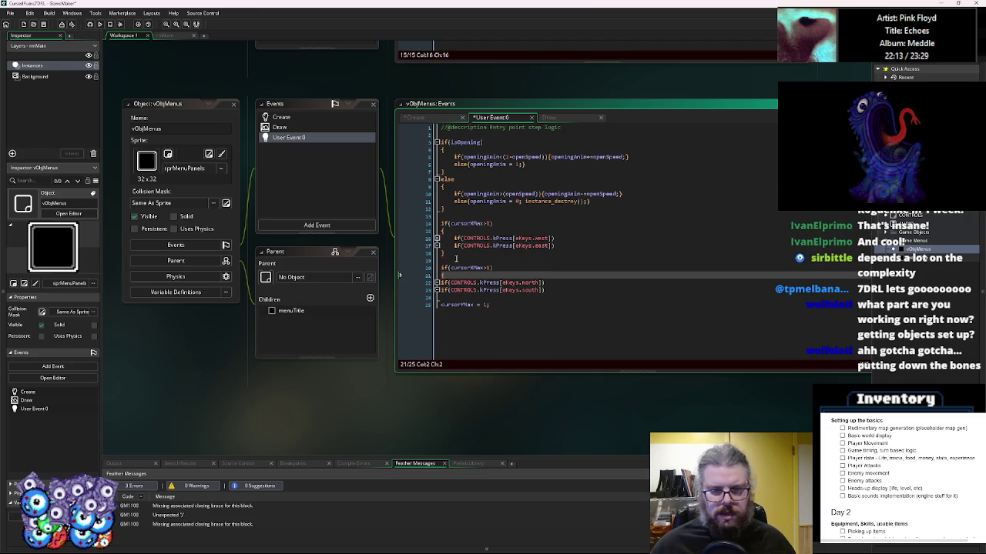
- Change the second condition to cursorYMax and delete the leftover cursorYMax assignment
click(604, 359)
key(Return)
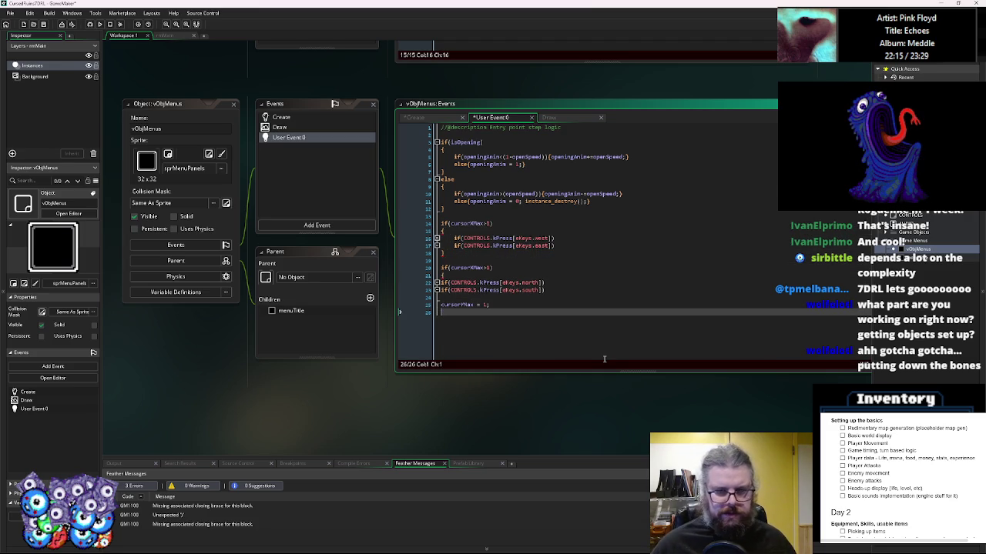
text(})
double_click(458, 305)
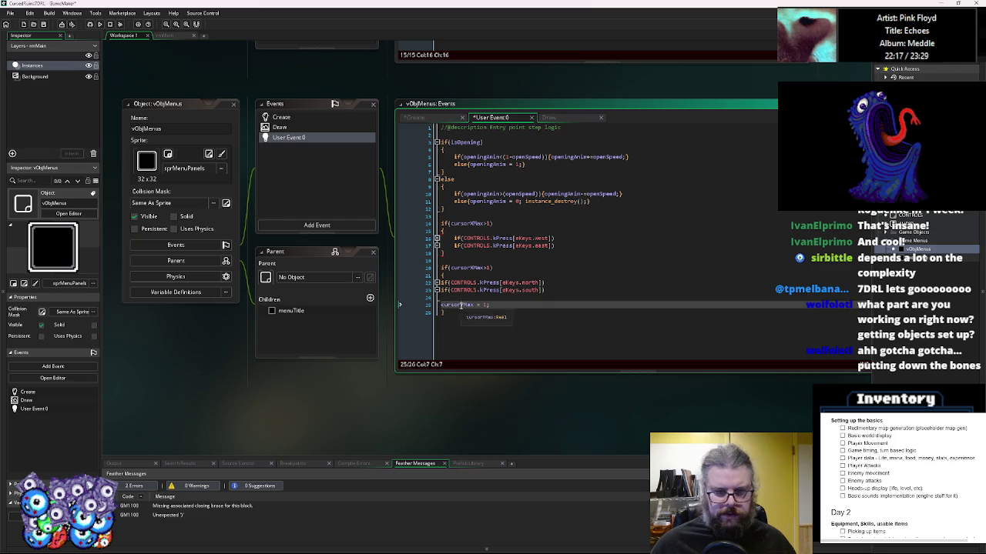
key(ctrl+c)
double_click(481, 268)
key(ctrl+v)
drag(431, 305, 422, 300)
key(BackSpace)
key(shift+Up)
key(shift+Up)
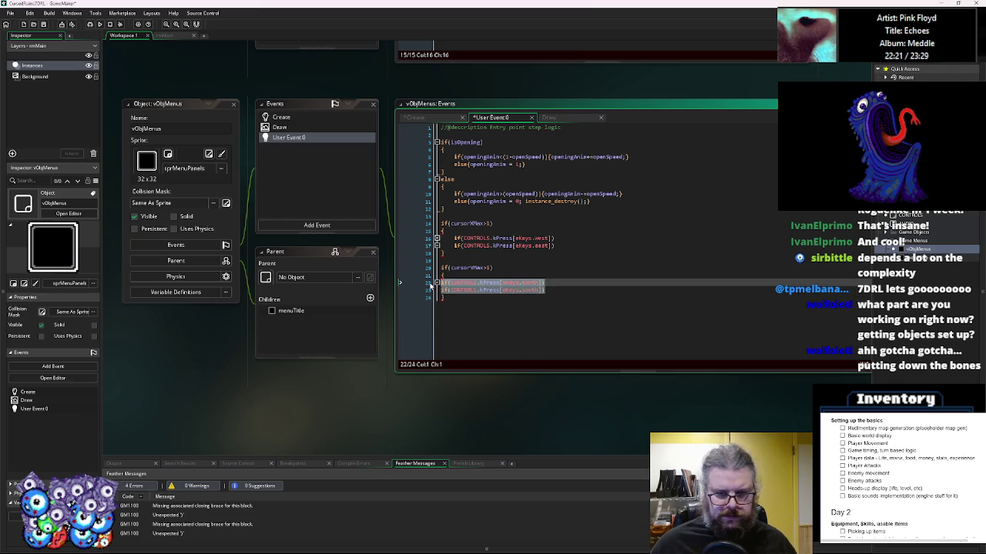
- Add a brace at the end of the west-key check line
click(562, 247)
key(Down)
key(Down)
drag(563, 247, 531, 238)
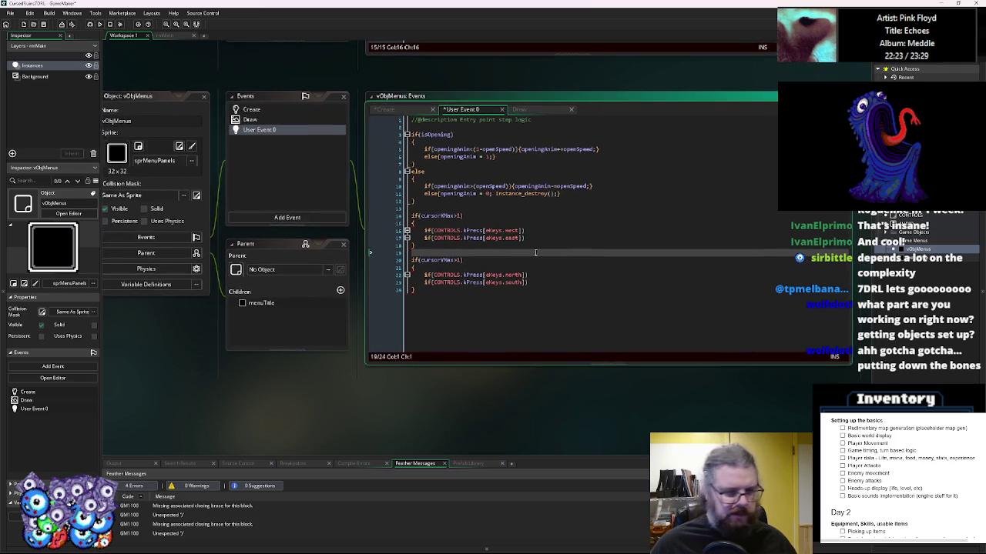
key(Up)
key(Up)
key(Up)
key(Right)
key(Right)
key(Right)
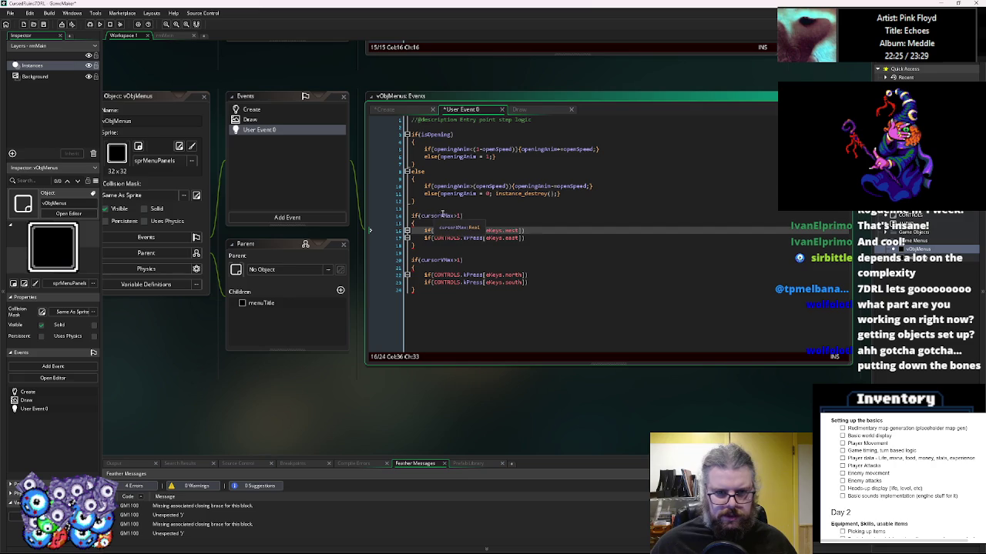
click(529, 229)
text({)
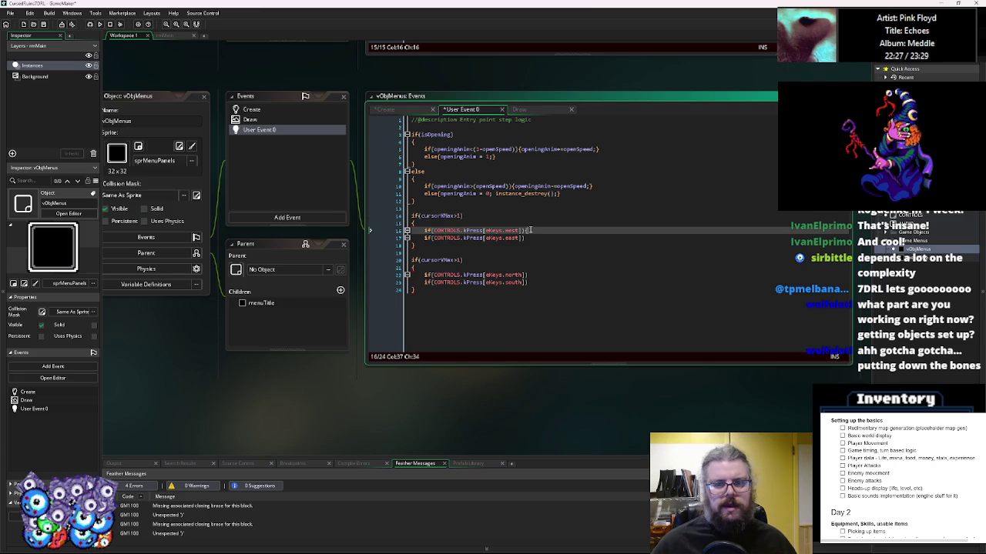
text(})
key(Up)
key(Up)
key(Left)
key(Left)
key(Left)
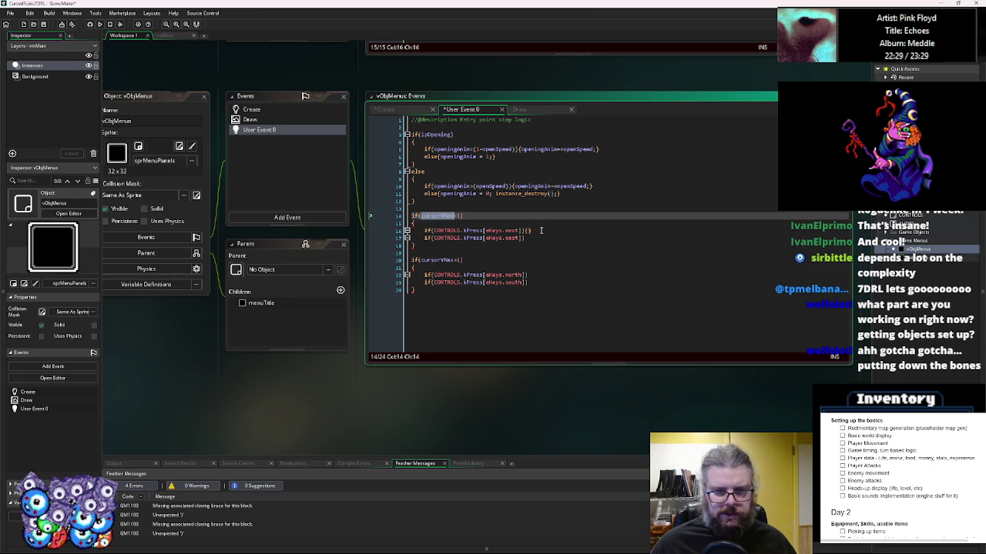
click(531, 229)
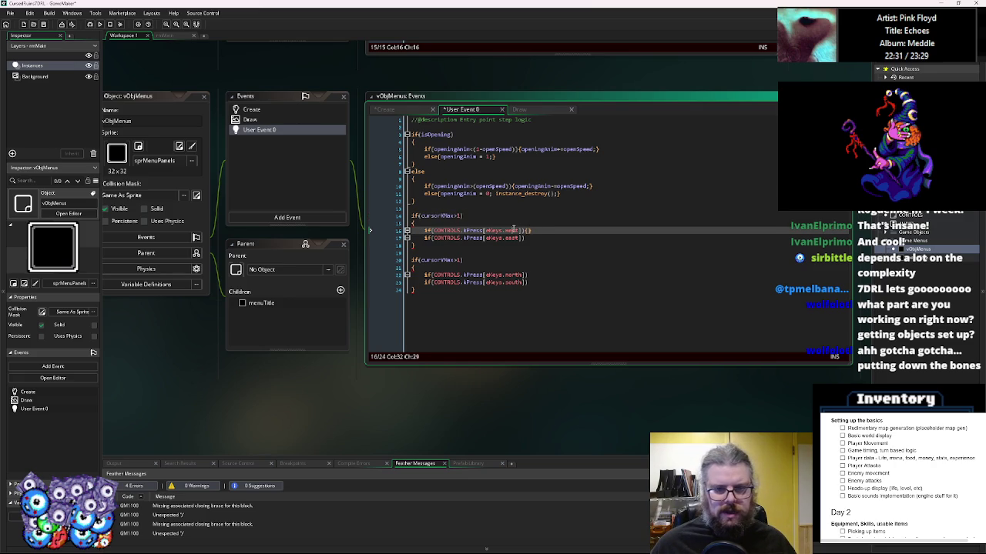
click(528, 229)
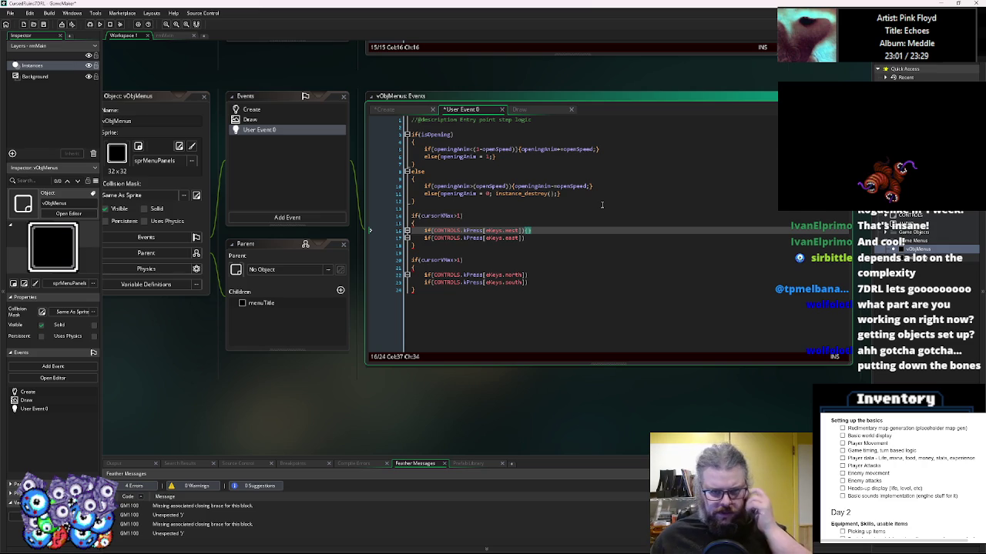
key(Down)
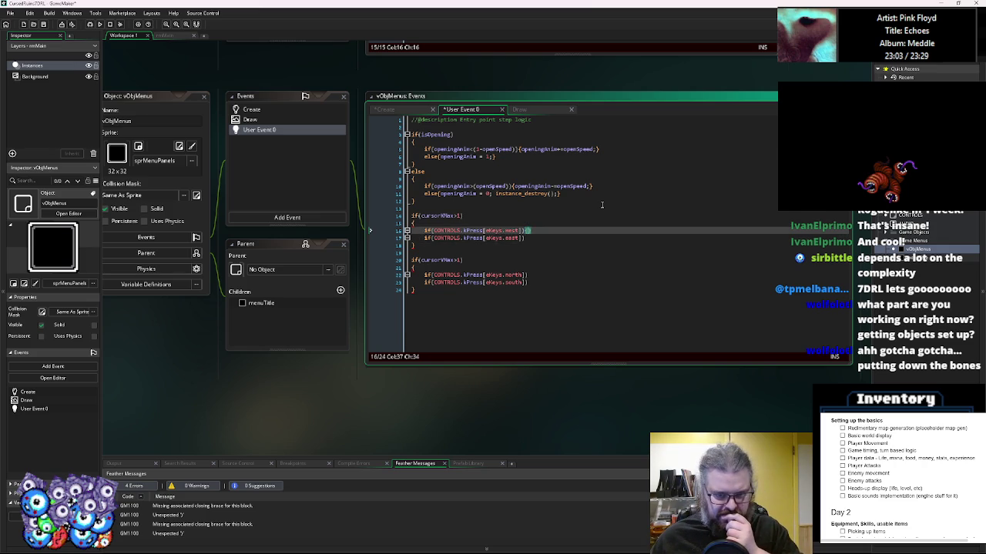
key(Up)
key(End)
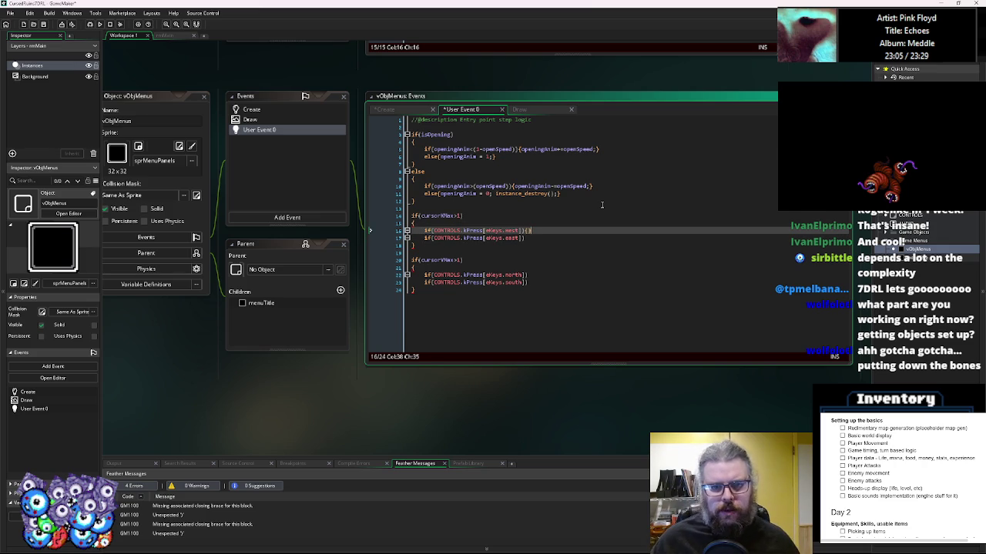
key(Left)
- Give the west-key check the block {cursorX-=1;}
text(cursorX)
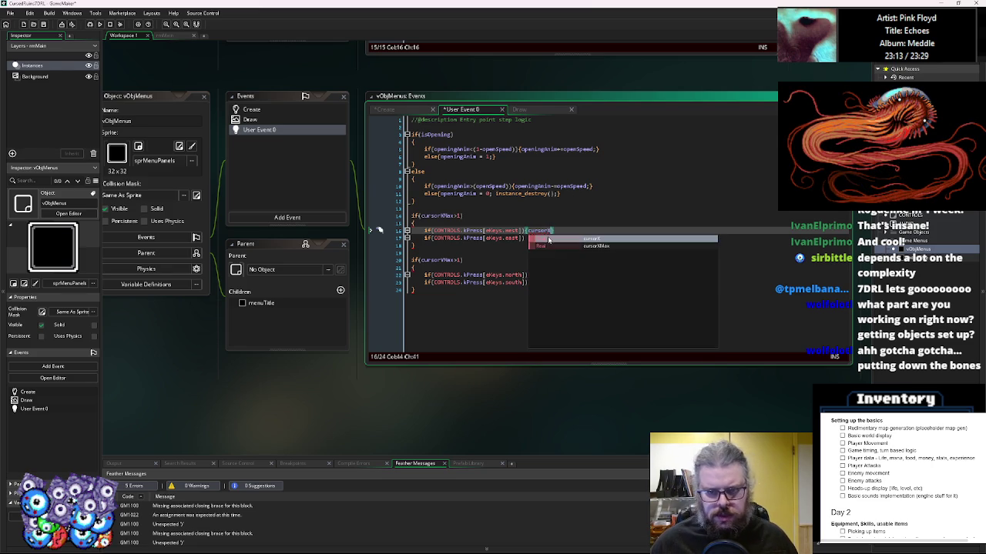
key(Escape)
text(-=1;})
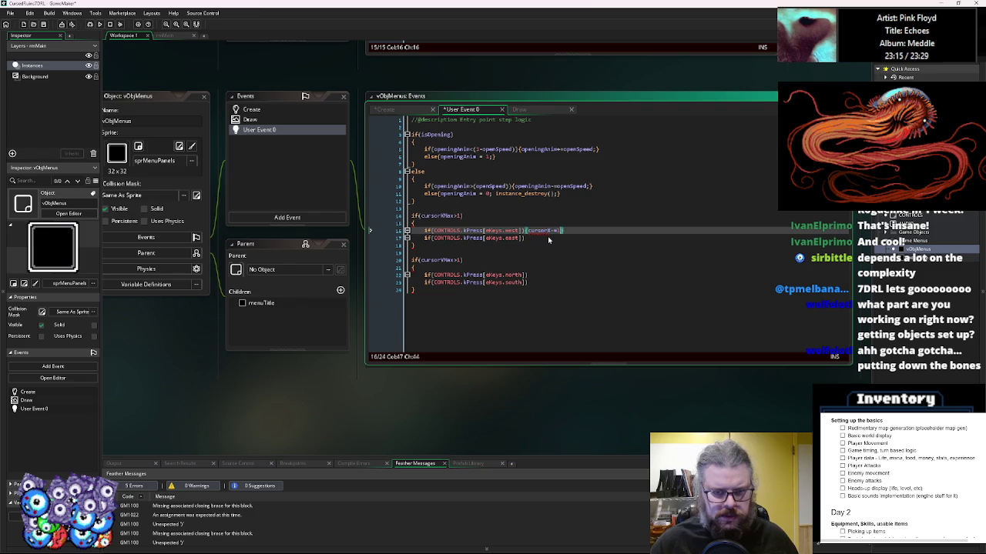
key(Down)
text())
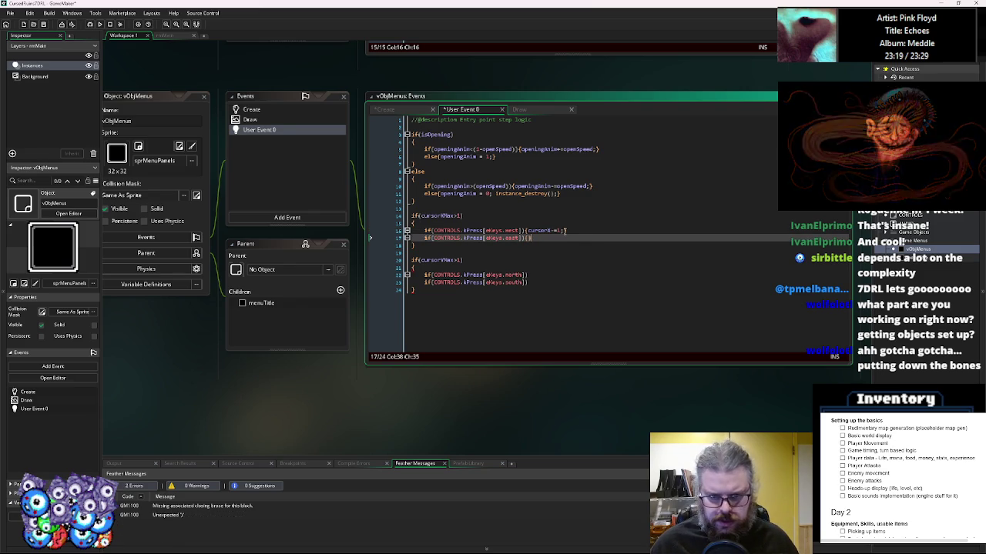
- Copy the block onto the east-key check and change it to cursorX+=1
drag(567, 230, 520, 232)
key(ctrl+c)
click(566, 238)
key(ctrl+v)
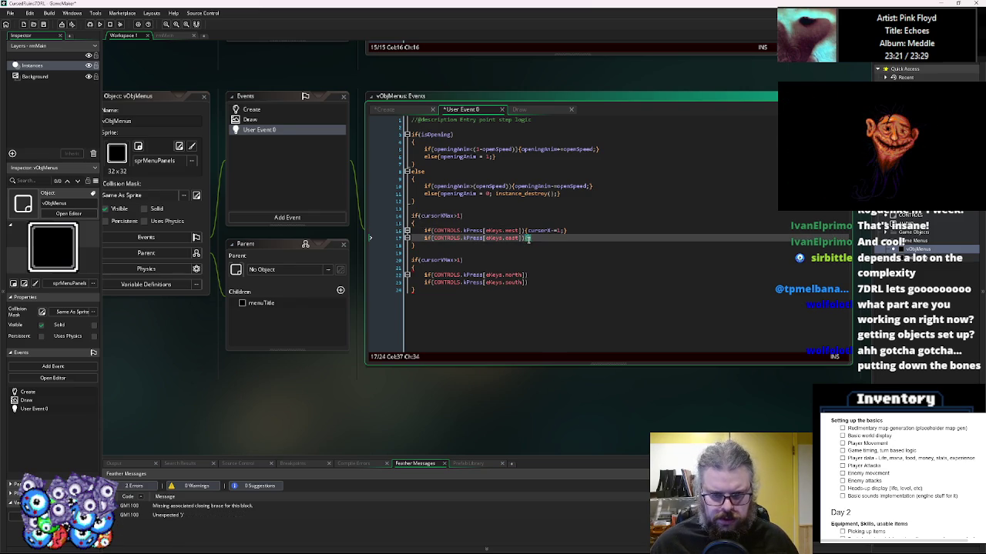
key(Left)
key(Left)
key(Left)
key(BackSpace)
key(BackSpace)
text(+=)
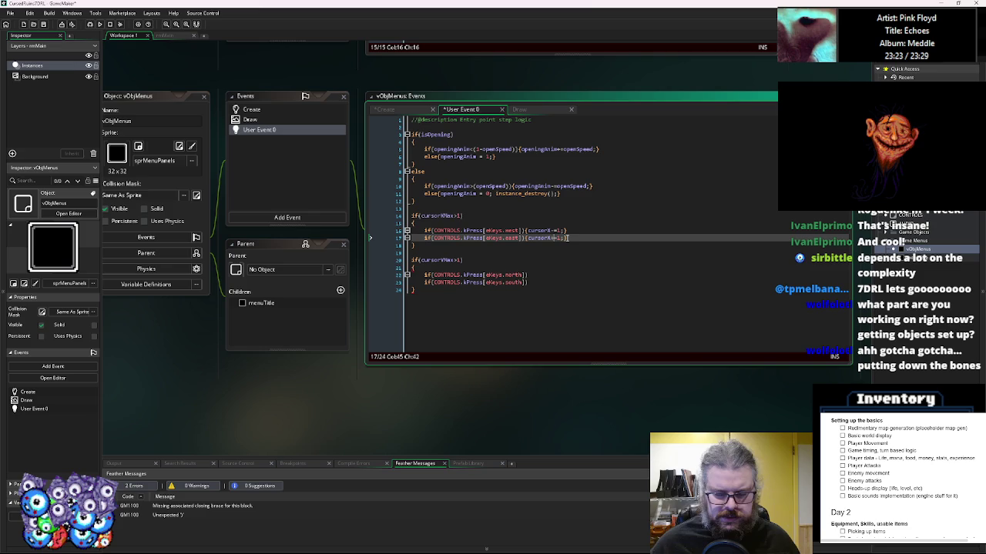
key(End)
- Paste the block onto the north and south checks and change cursorX to cursorY
drag(567, 230, 525, 233)
key(ctrl+c)
click(531, 275)
key(ctrl+v)
click(531, 282)
key(ctrl+v)
click(552, 275)
text(Y)
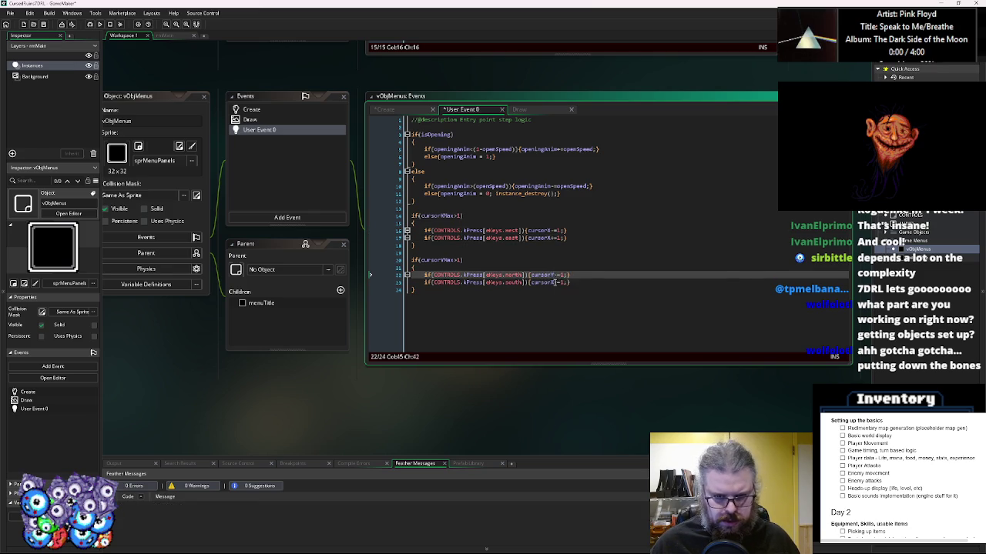
drag(548, 283, 552, 282)
- Make the south key increase the cursor row with cursorY+=1
text(Y)
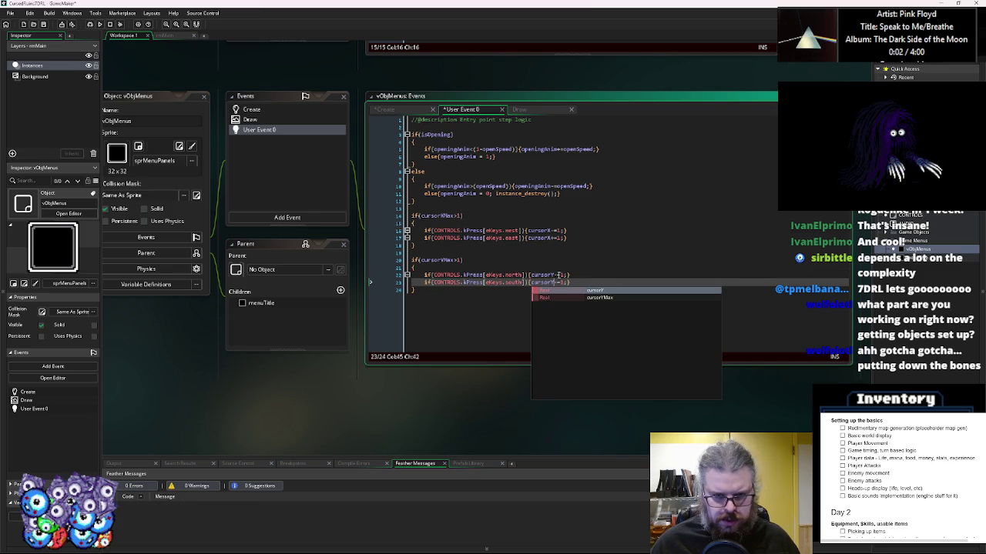
click(581, 274)
click(560, 283)
key(BackSpace)
text(+)
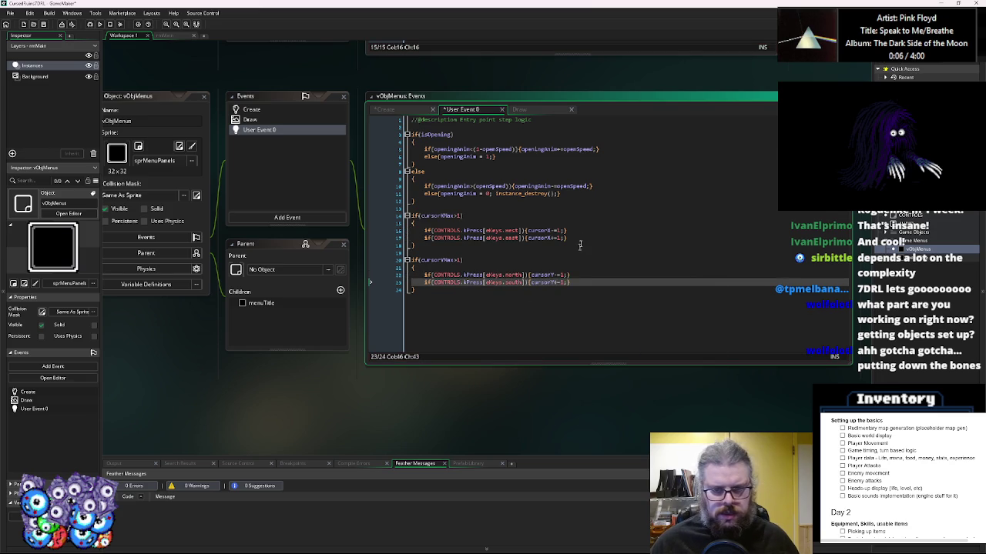
- Under the east-key code, add if(cursorX<0){cursorX = cursorXMax;}
click(580, 232)
click(574, 238)
key(Return)
text(if(cursorX)
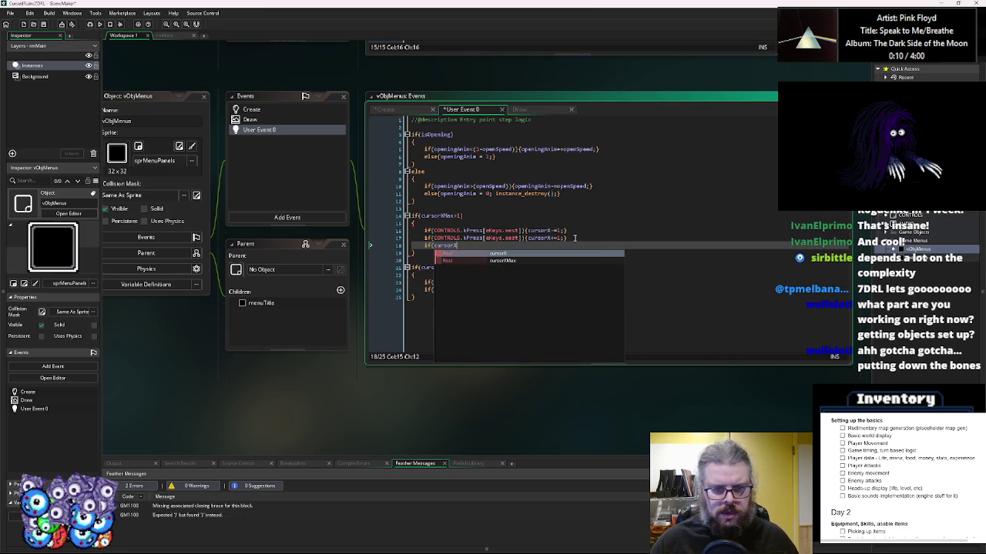
text(<0){})
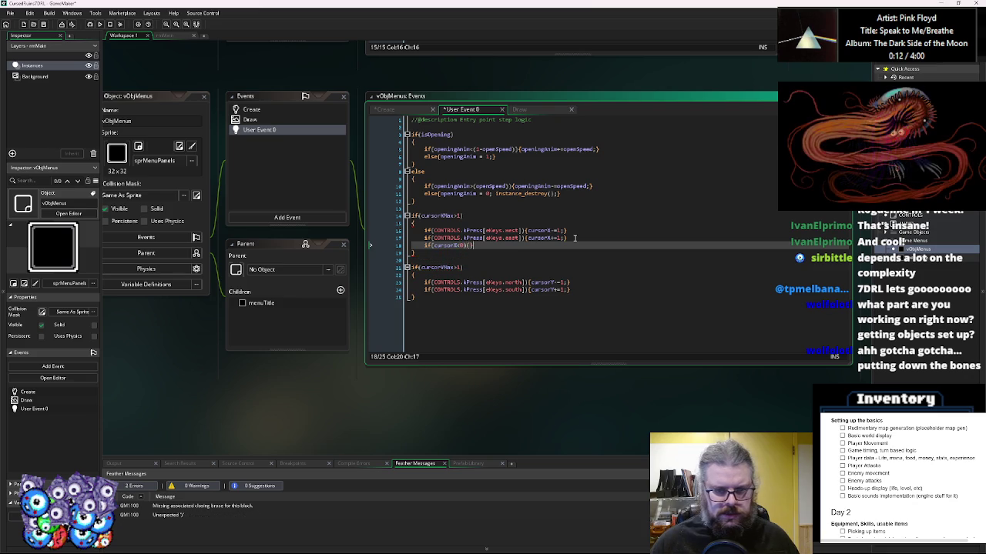
text(cur)
text(X -)
click(433, 218)
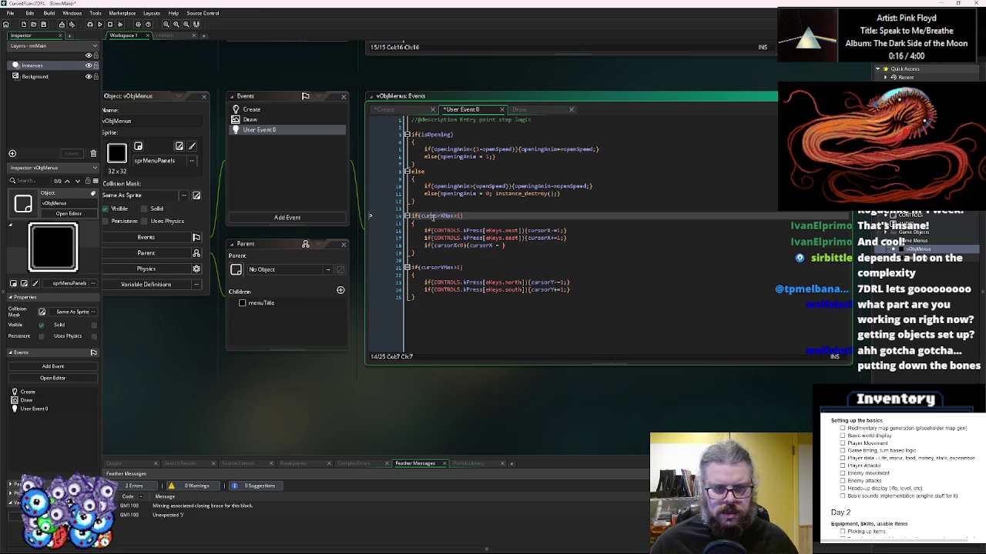
click(518, 245)
text(cursorXMax;)
- Duplicate that line as if(cursorX>=cursorXMax){cursorX = 0;}, then copy both wrap lines
drag(551, 244, 421, 247)
key(ctrl+c)
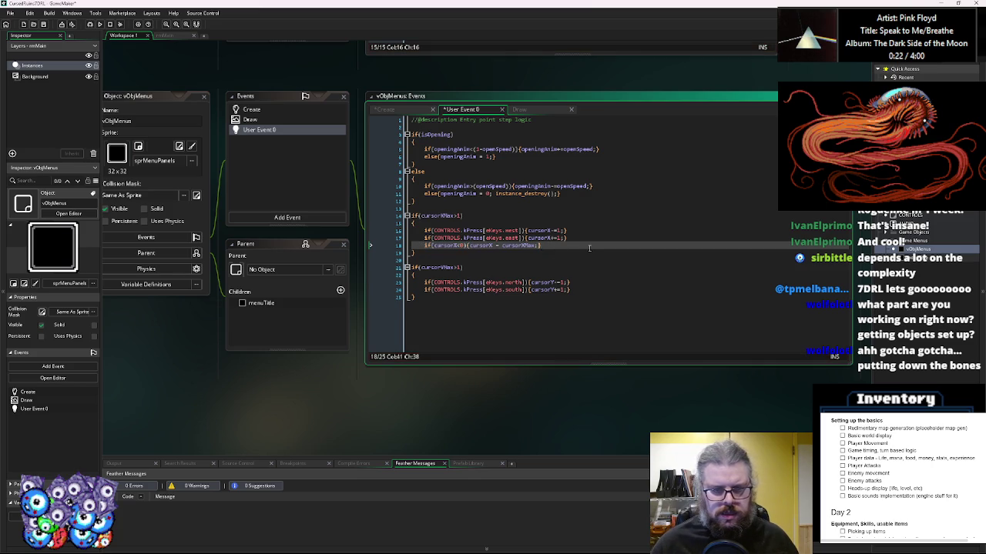
key(End)
key(Return)
key(ctrl+v)
click(460, 252)
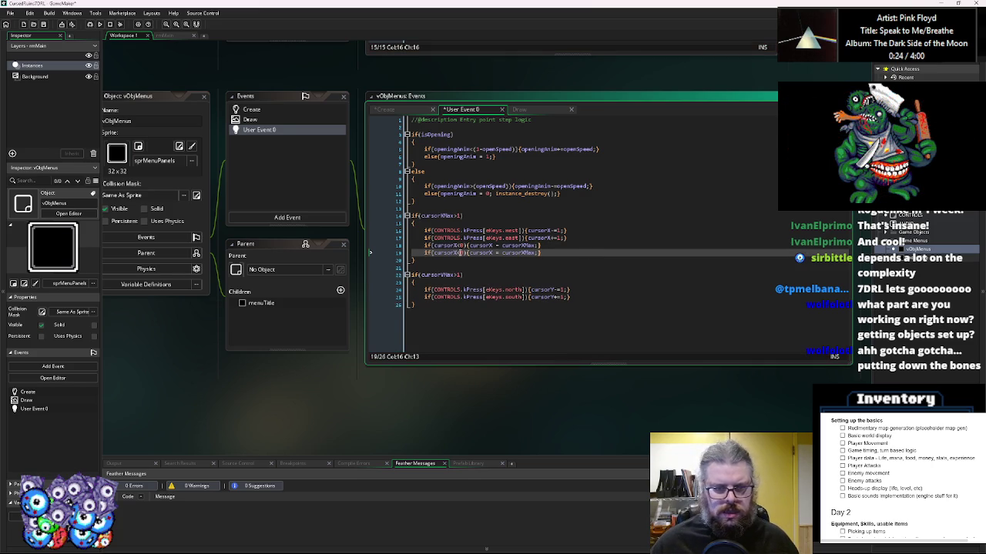
text(=)
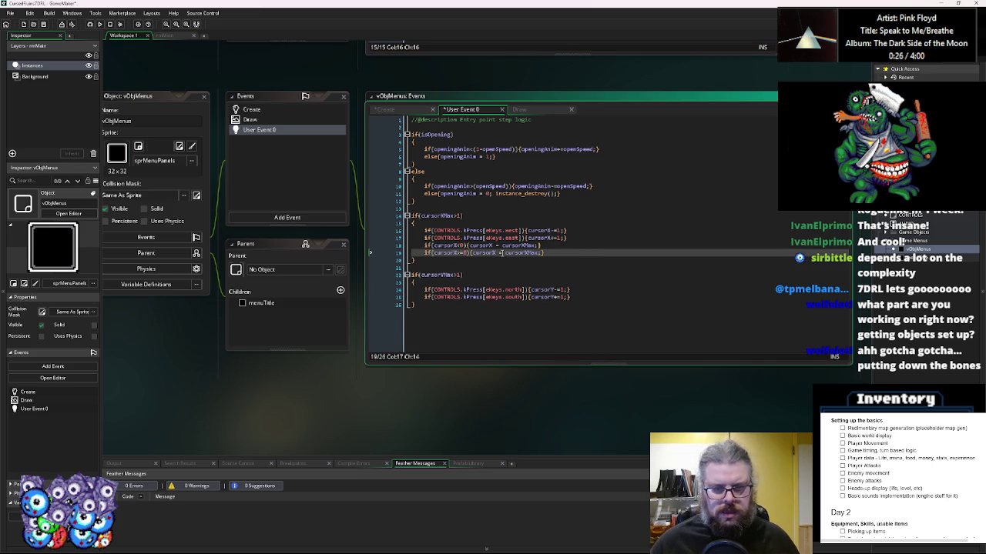
key(Delete)
text(cursorXMax)
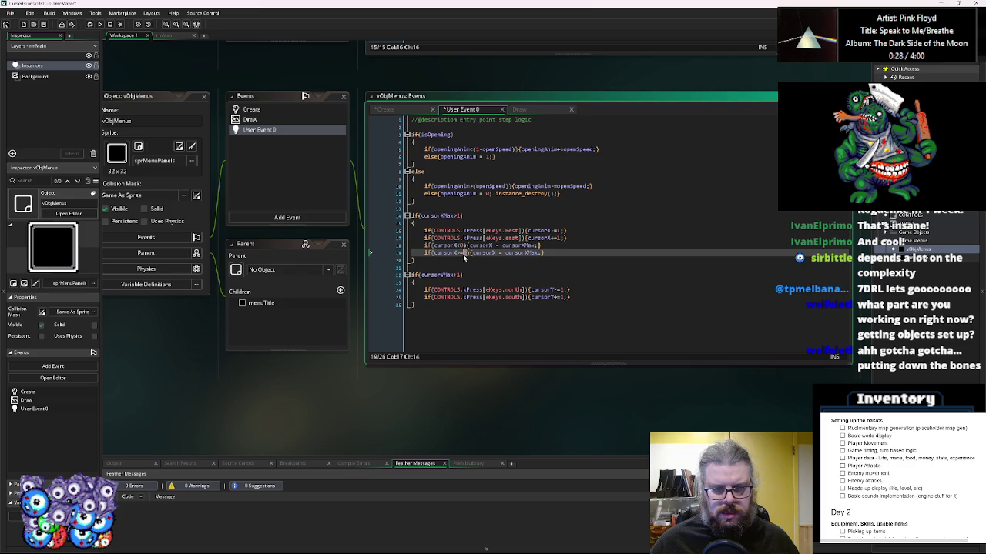
click(591, 250)
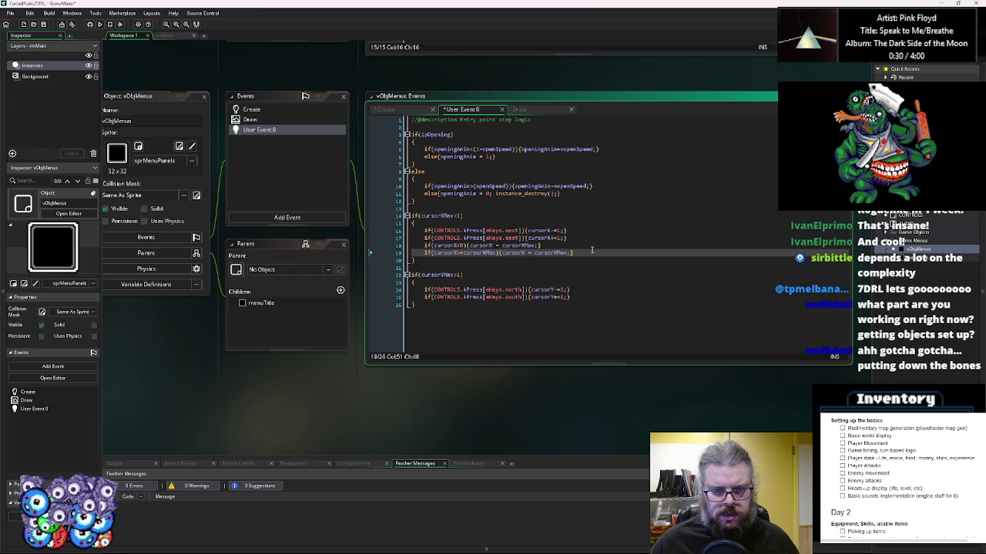
double_click(559, 253)
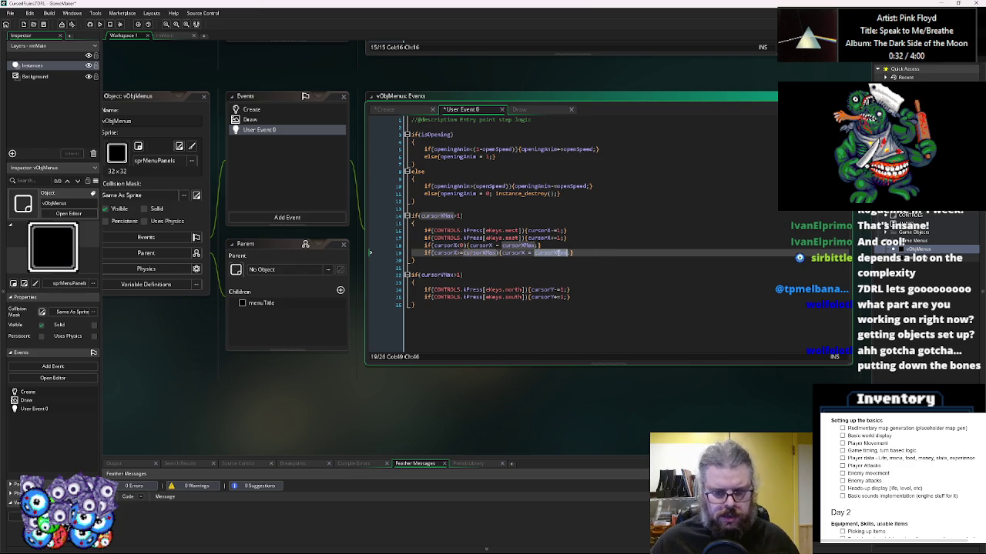
text(0)
drag(544, 252, 424, 245)
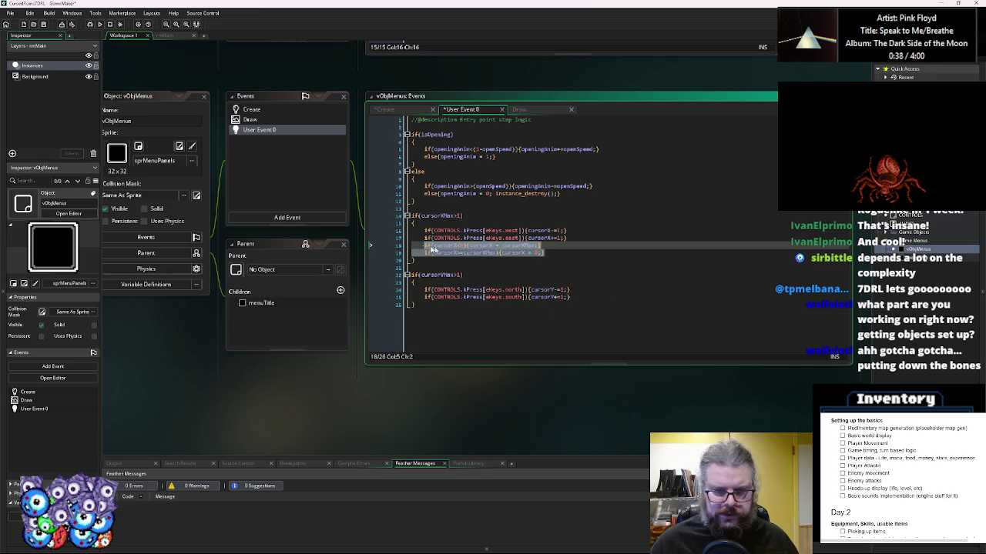
click(590, 297)
- Paste the two wraparound lines below the south-key block
text(\)
key(Return)
key(BackSpace)
key(BackSpace)
key(Return)
key(ctrl+v)
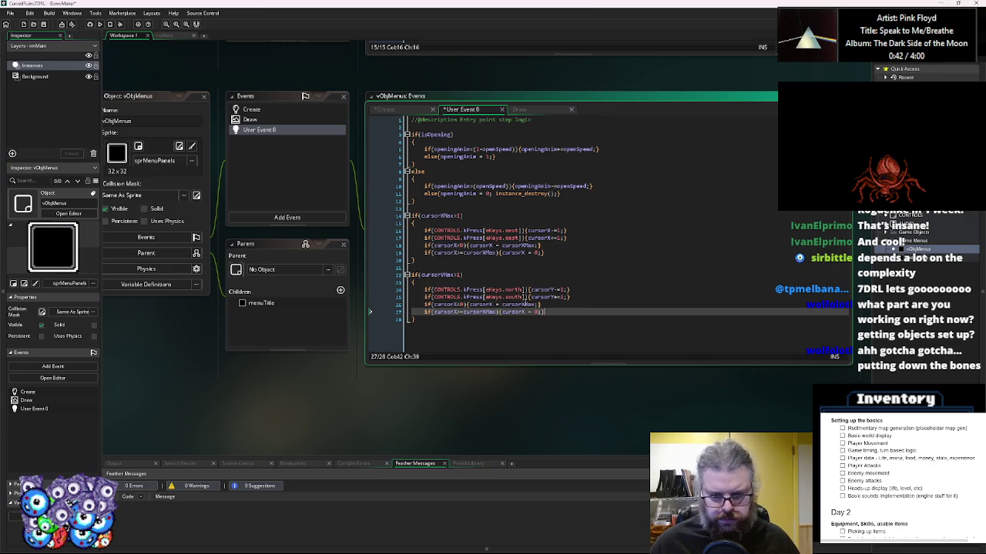
- Change the pasted cursorXMax references and the first cursorX assignment to cursorYMax and cursorY
click(525, 304)
key(BackSpace)
text(Y)
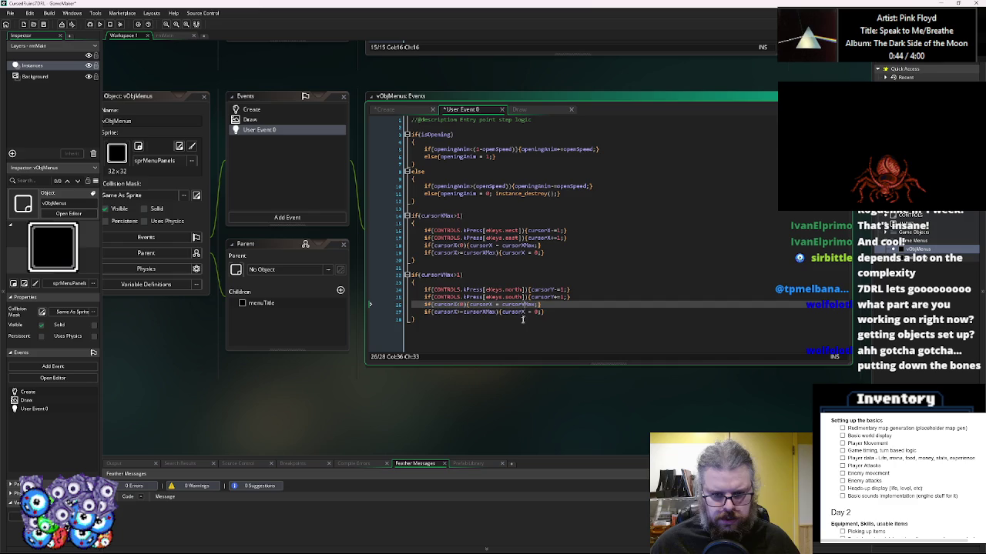
click(491, 305)
key(BackSpace)
text(Y)
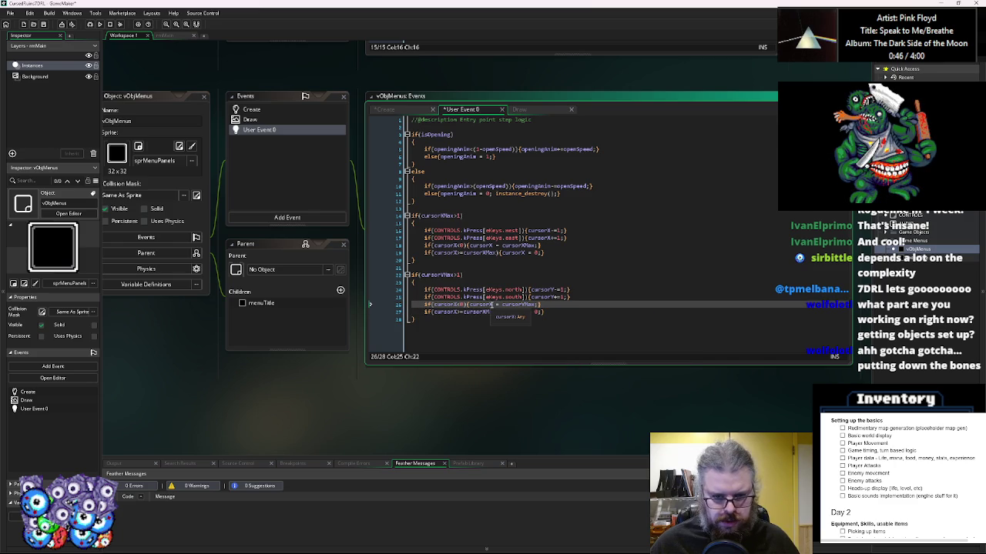
key(Right)
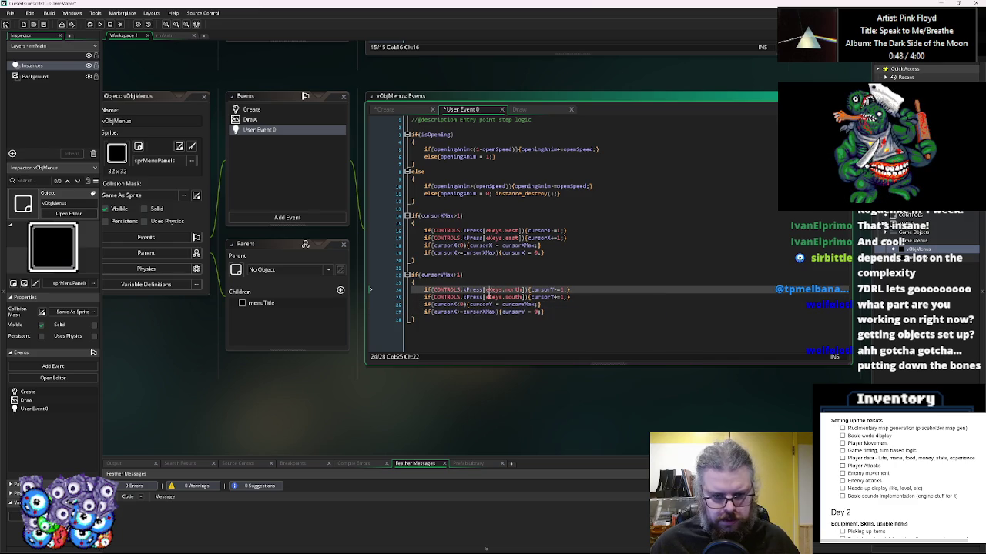
click(490, 312)
key(BackSpace)
text(Y)
- Make both pasted conditions test cursorY instead of cursorX on lines 26–27
click(454, 305)
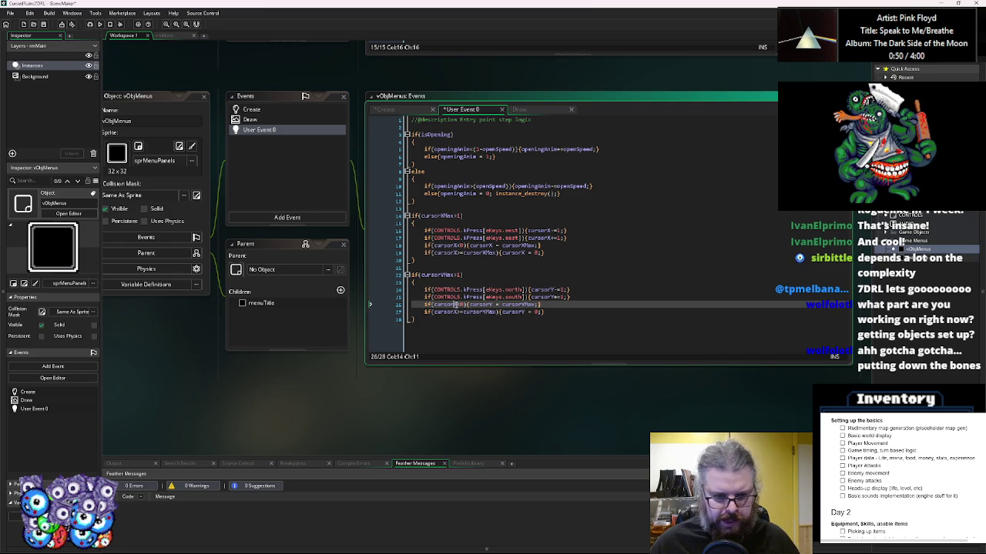
key(BackSpace)
text(Y)
key(Escape)
click(456, 312)
key(BackSpace)
text(Y)
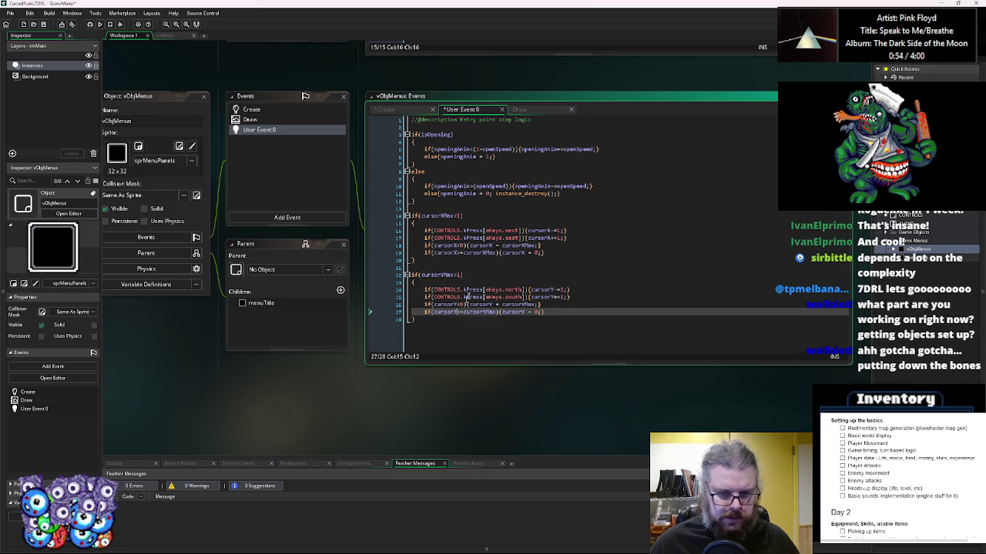
- Review the vertical and horizontal wrap code and save the project
click(466, 290)
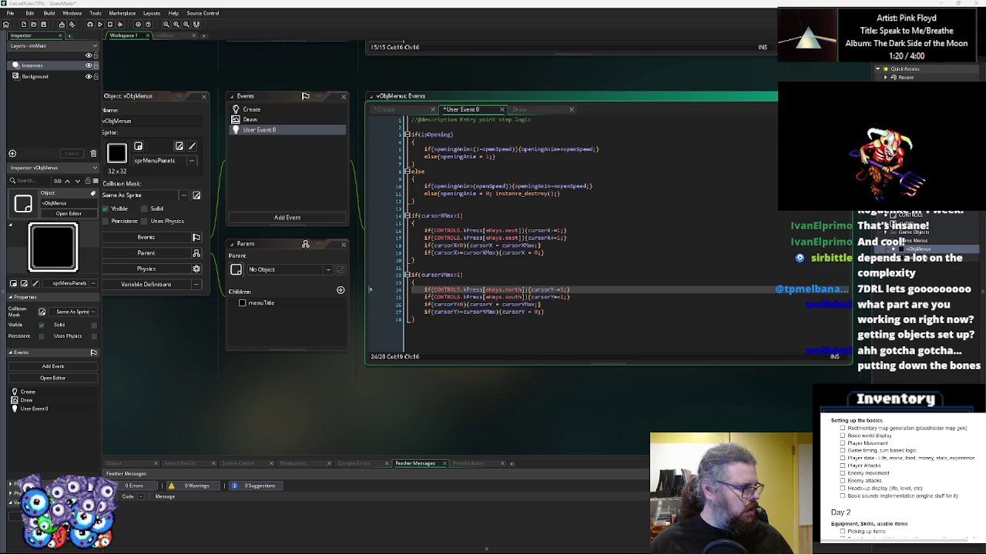
click(585, 290)
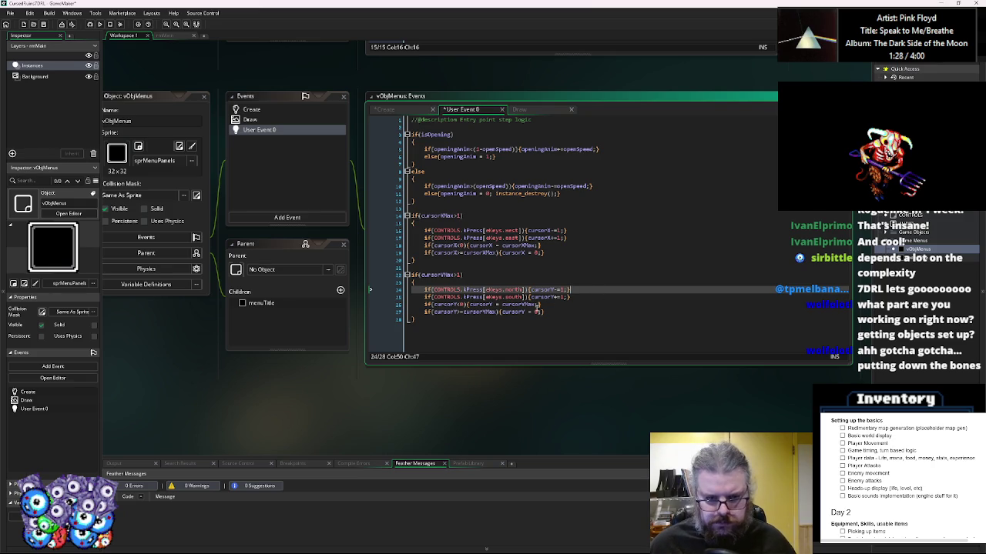
click(553, 304)
click(574, 243)
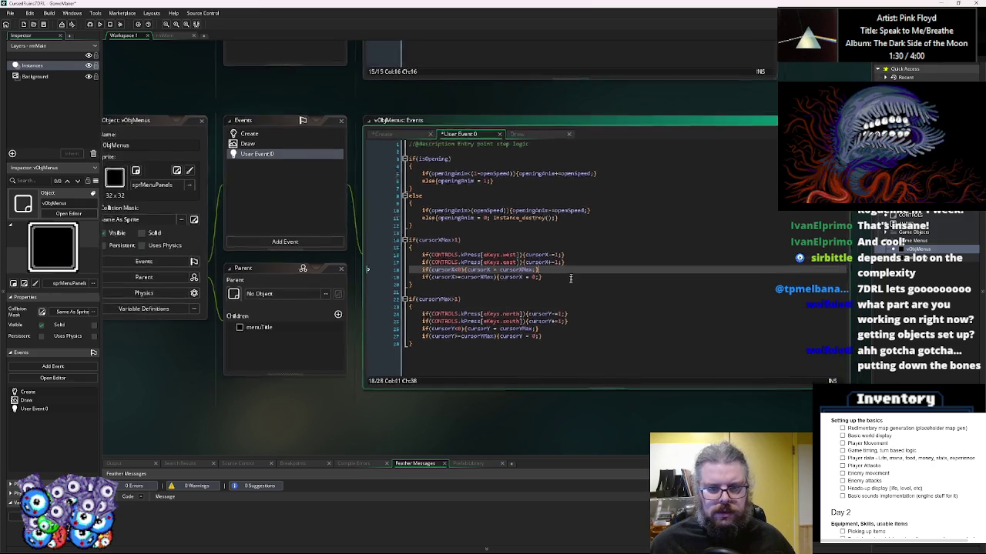
click(43, 24)
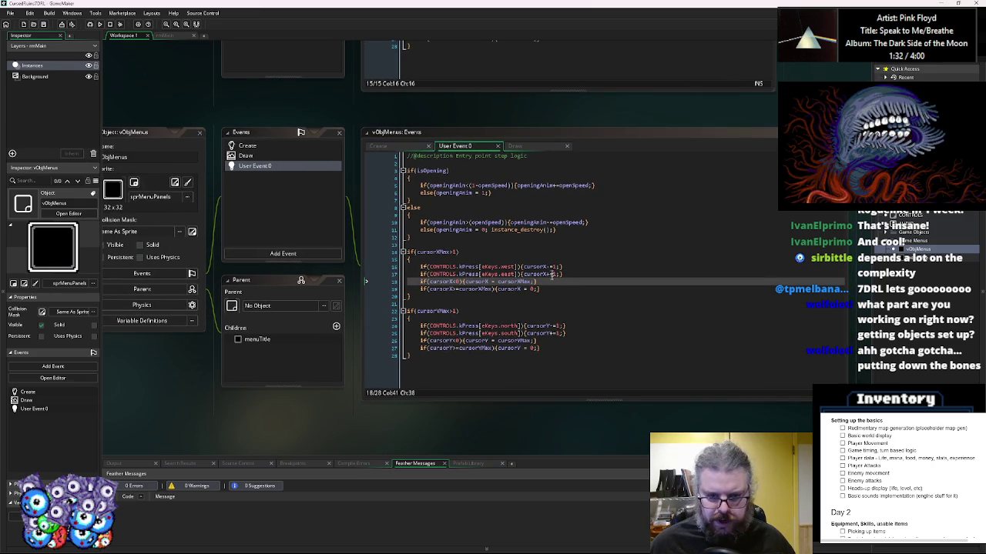
- In the Create event, set cursorSoundX, cursorSoundY, cursorSoundConfirm and cursorSoundCancel to noone, and save
click(288, 156)
click(285, 146)
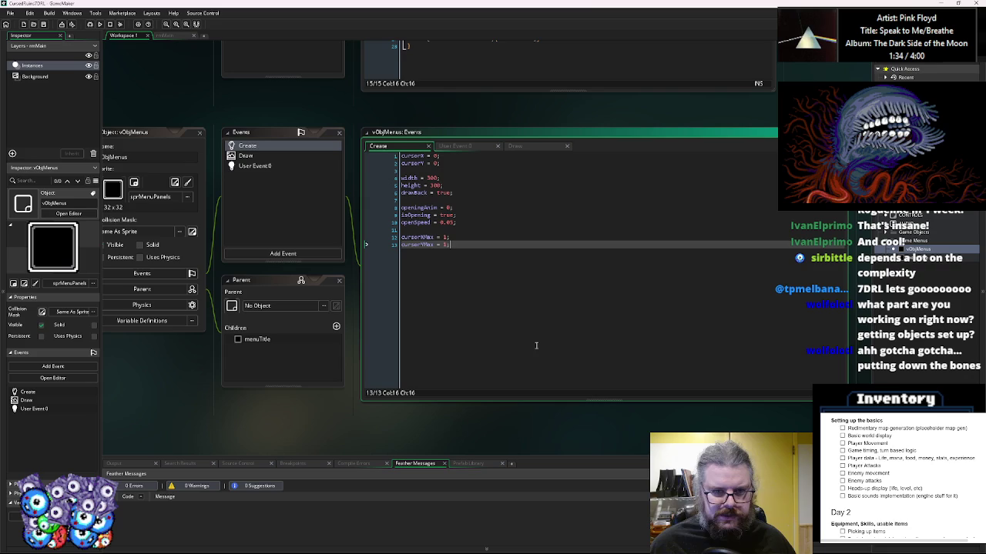
key(Return)
key(Return)
text(cursor)
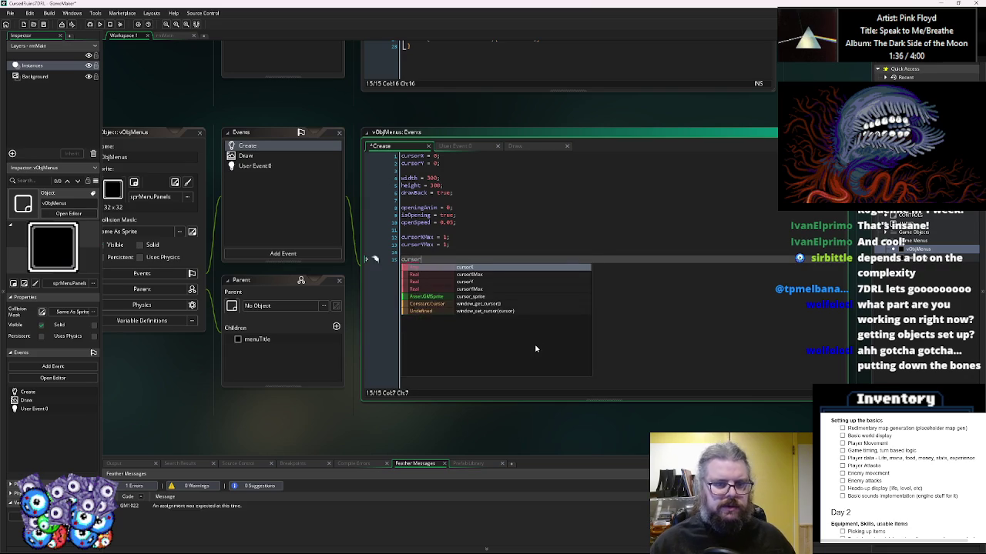
text(Sounds = )
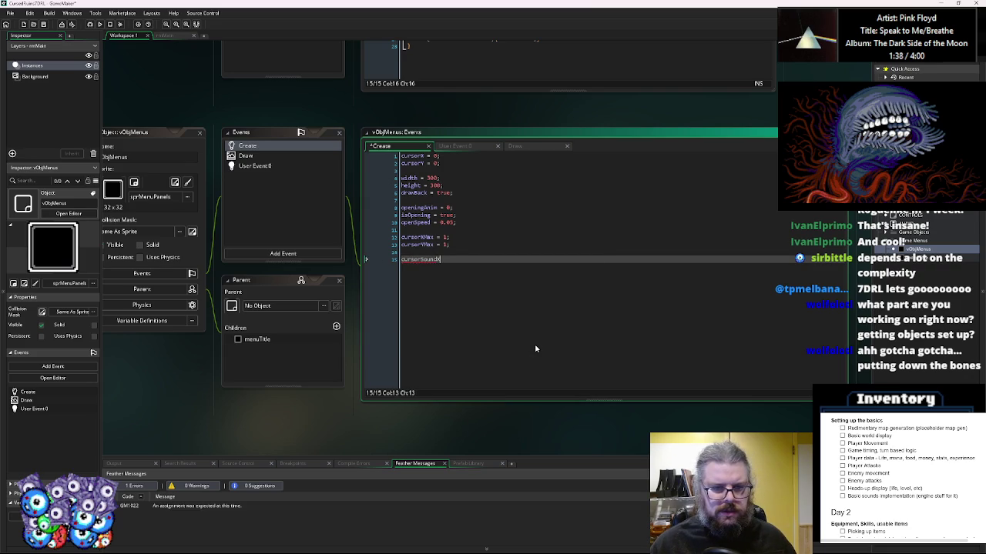
text(noone;)
key(Return)
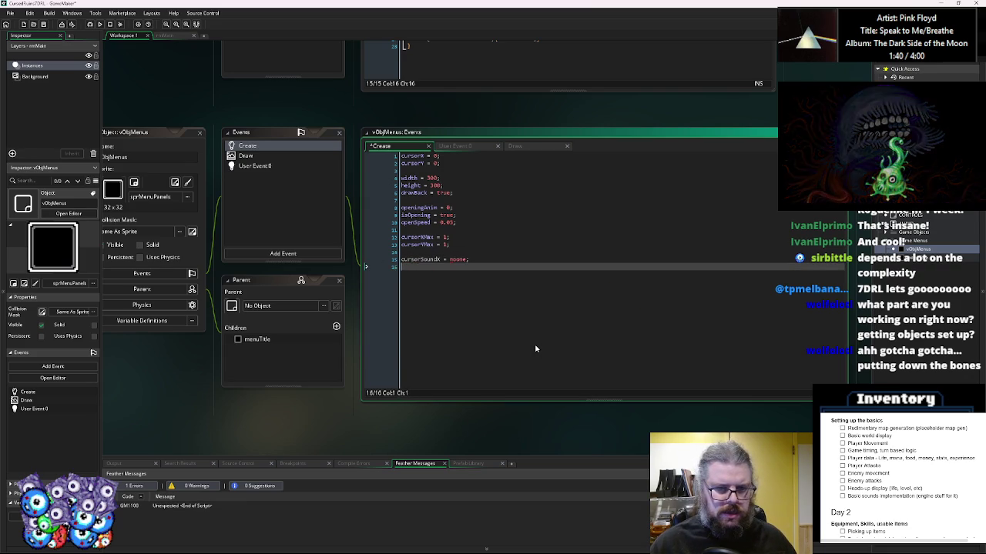
text(cursorSoundY)
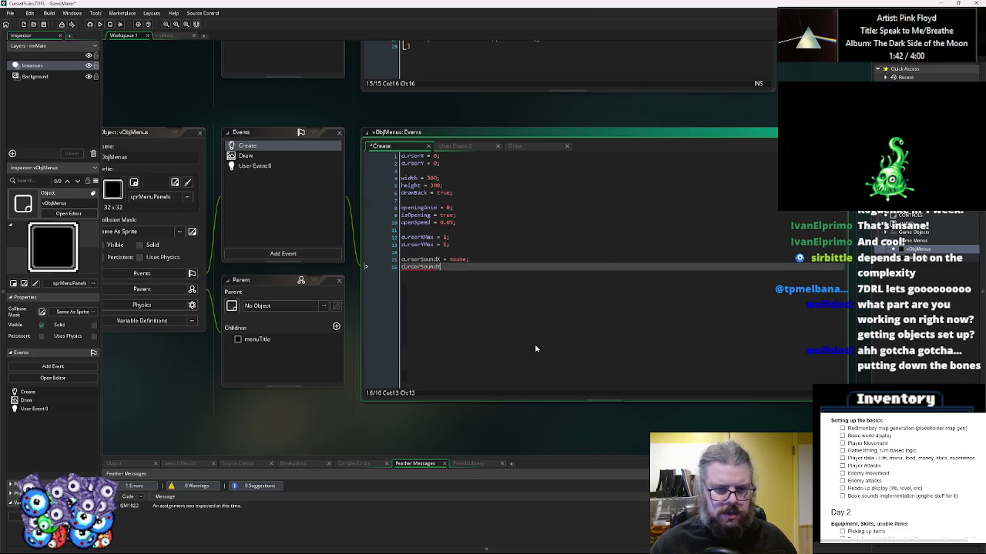
text( = noone;)
key(Return)
text(cu)
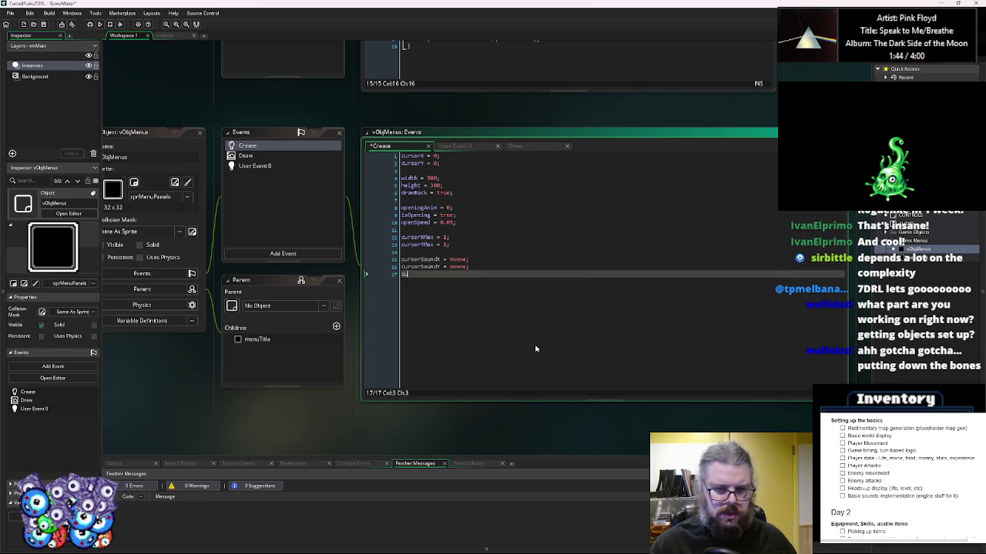
text(rsorSoundConfi)
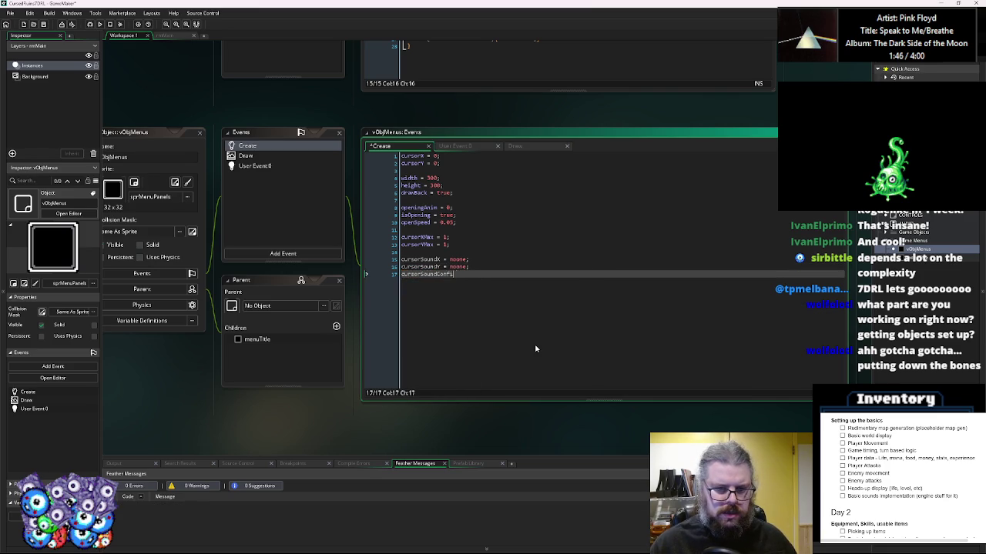
text(rm = noone;)
key(Return)
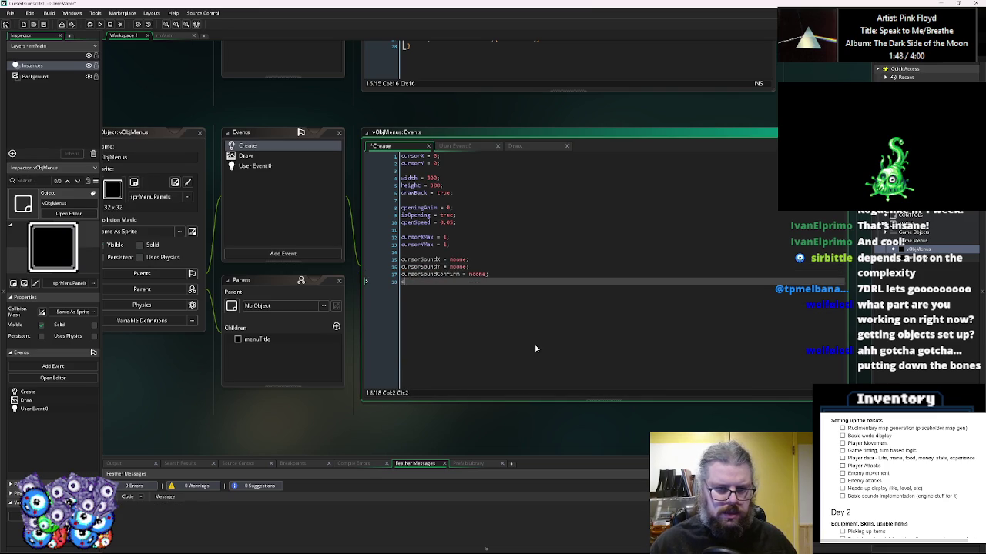
text(cursorSou)
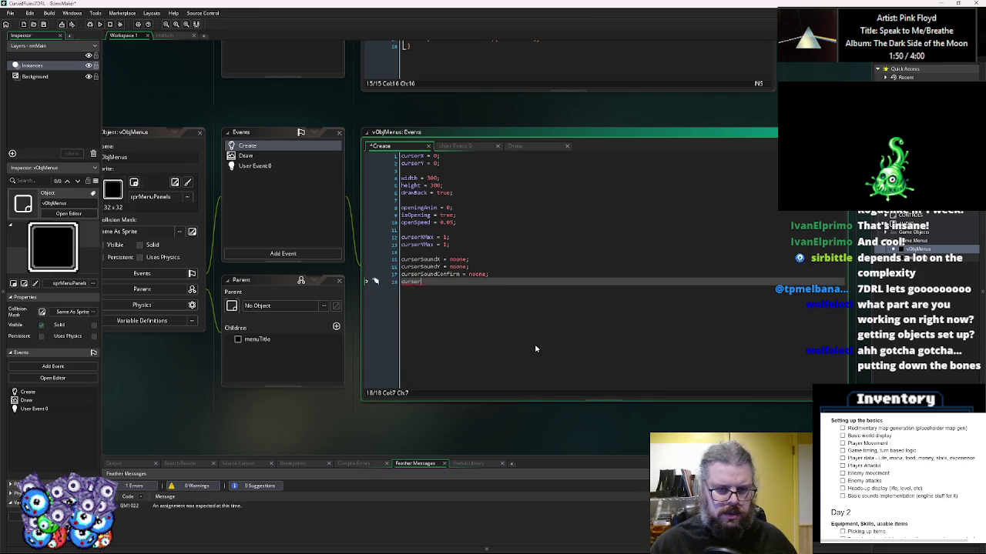
text(ndCancel )
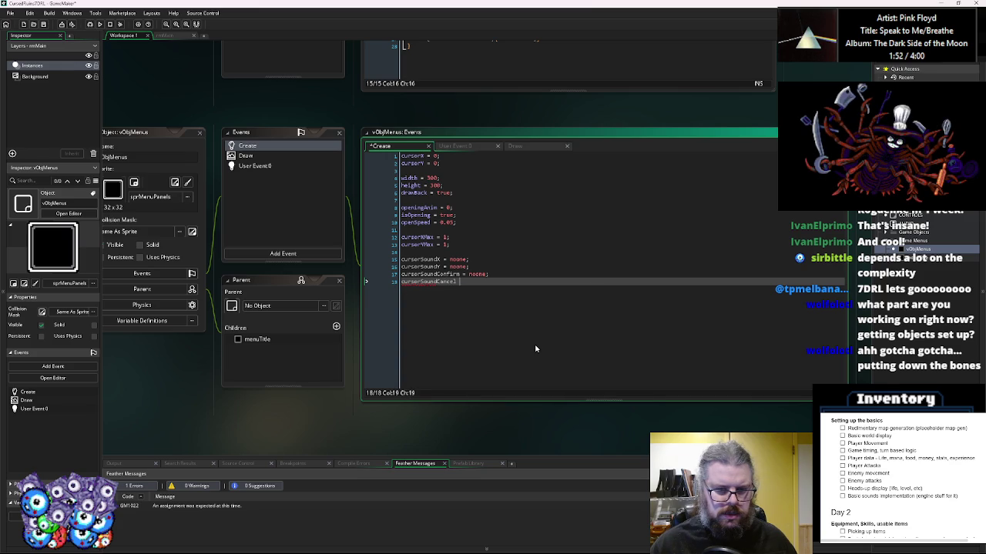
text(= noone;)
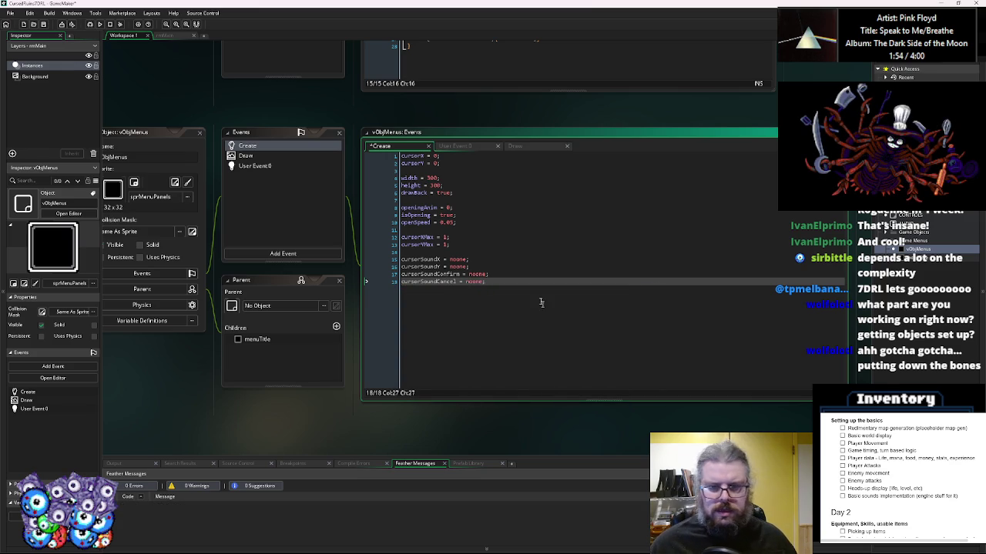
key(ctrl+s)
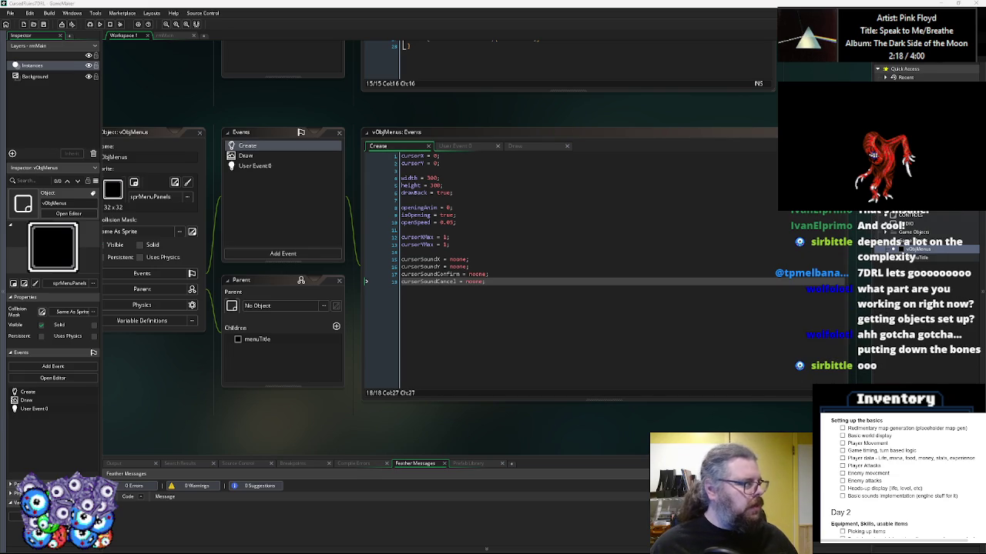
key(alt+Tab)
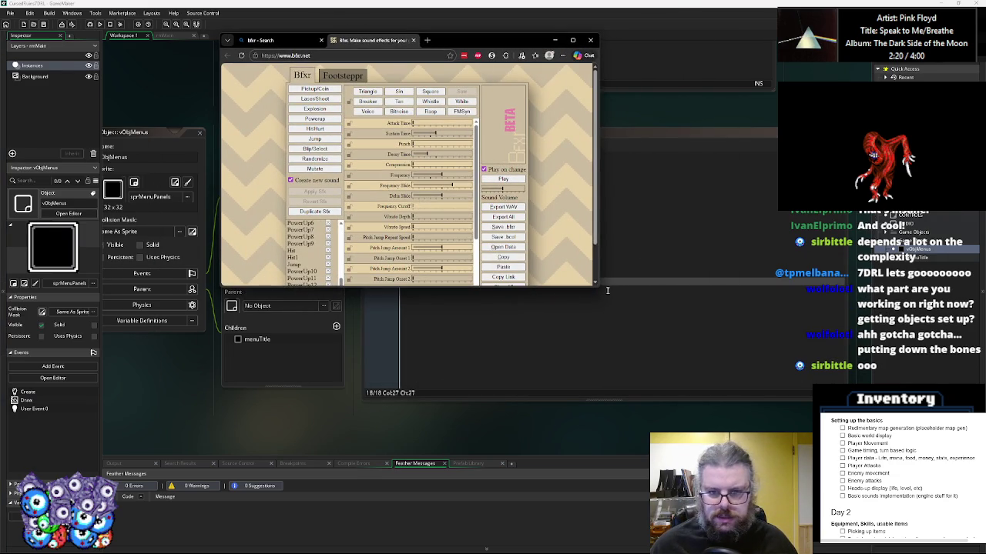
- Generate a random Blip in the maximized Bfxr, tweak its frequency, and export Blip.wav
mouse_move(598, 286)
mouse_down()
mouse_move(774, 487)
mouse_move(753, 430)
mouse_up()
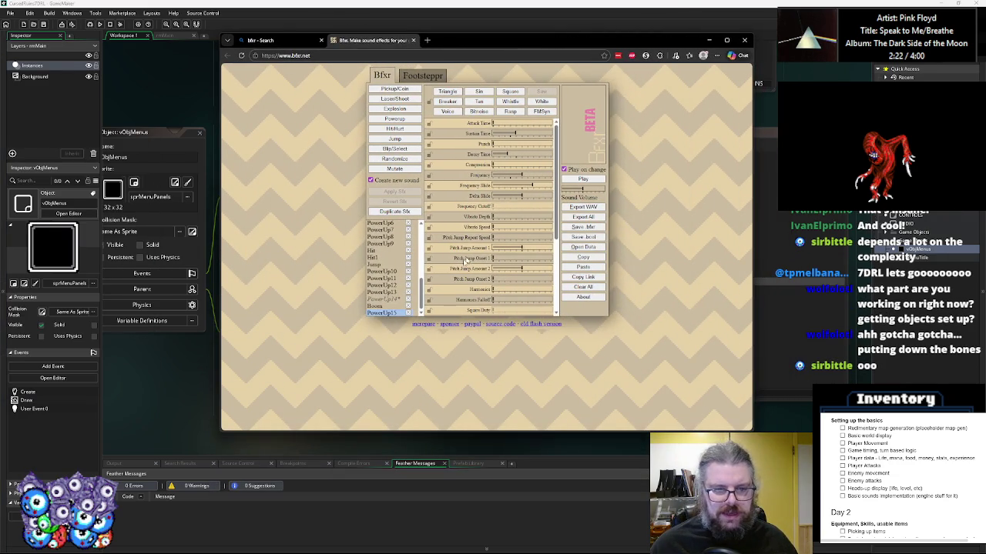
click(394, 149)
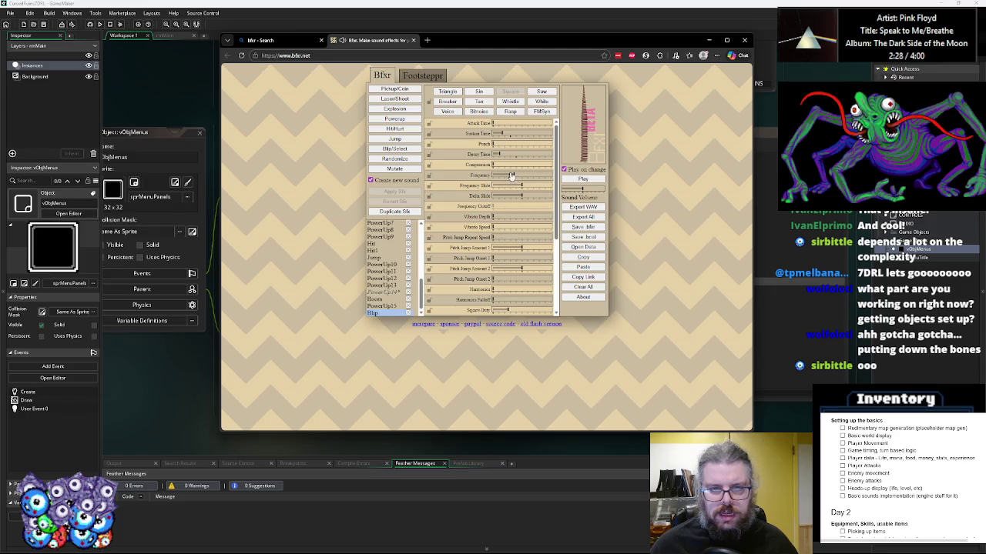
click(506, 178)
drag(505, 180, 504, 178)
click(507, 178)
click(507, 177)
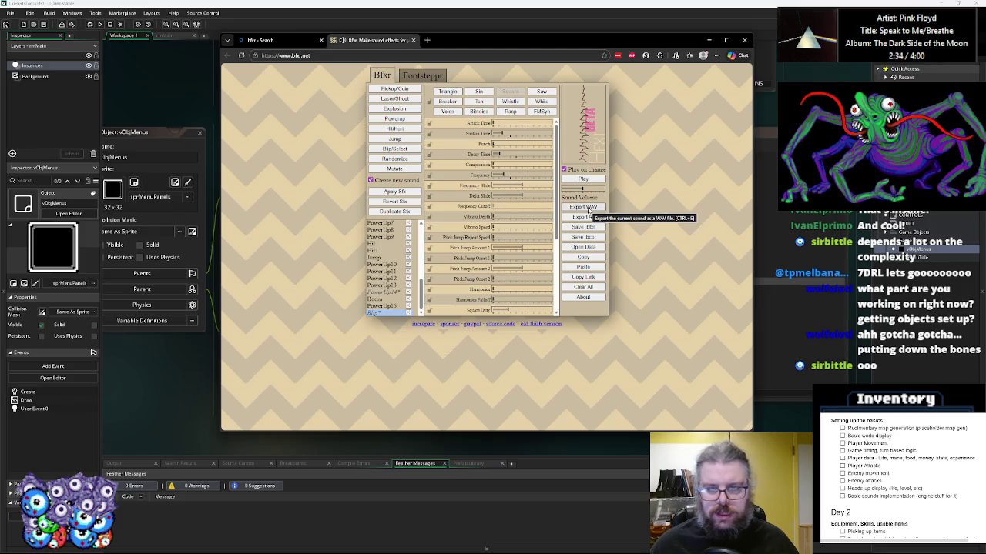
click(588, 207)
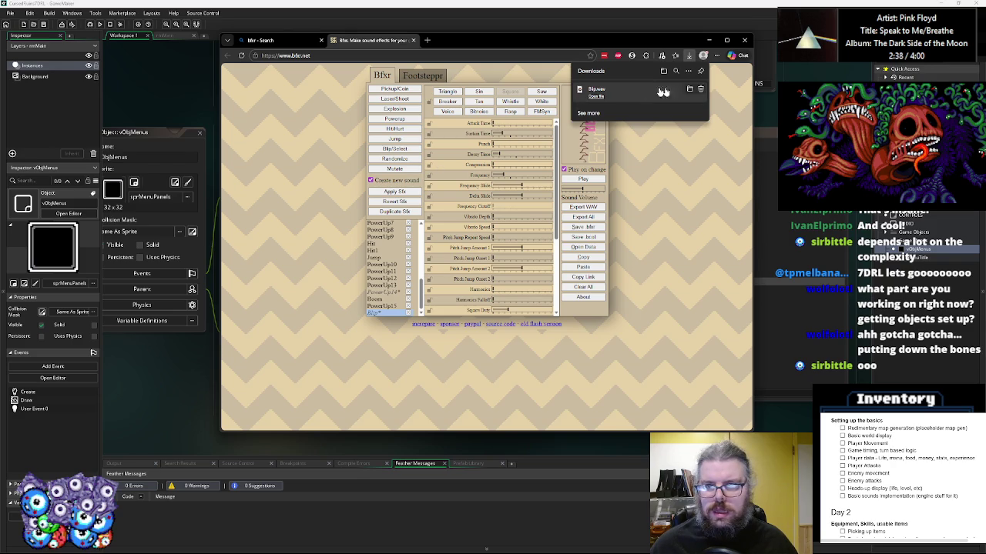
click(689, 89)
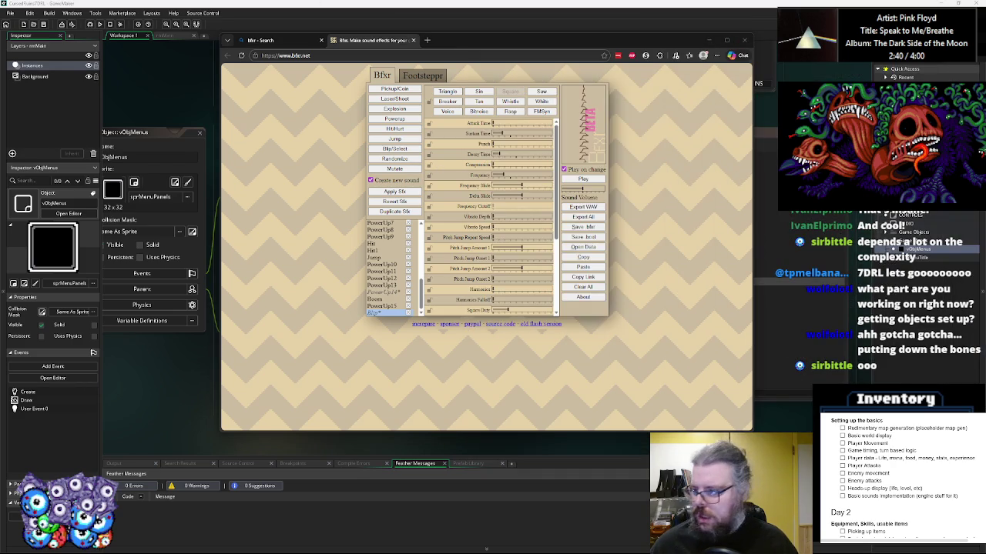
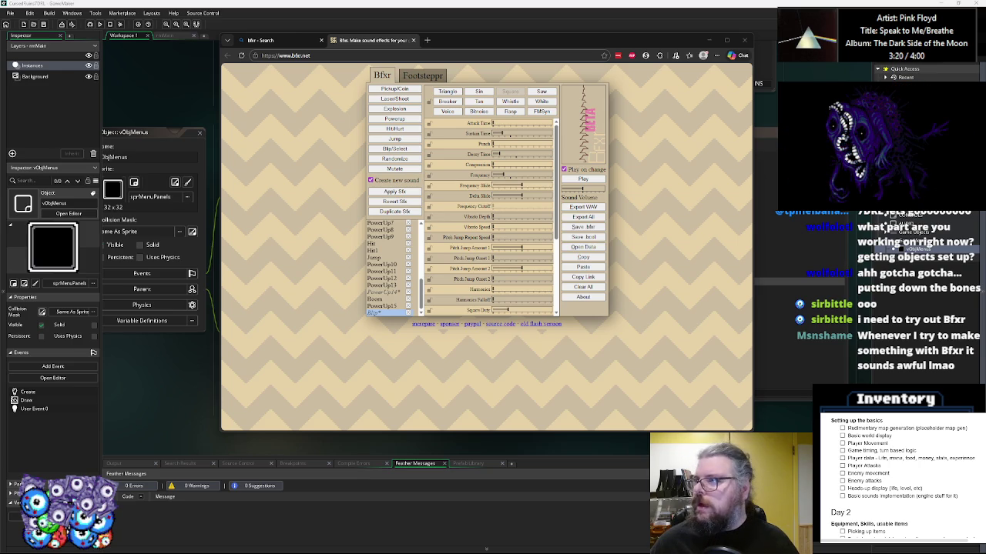
- Preview the blip sound, raise its frequency and frequency slide, and export it as a WAV
click(583, 179)
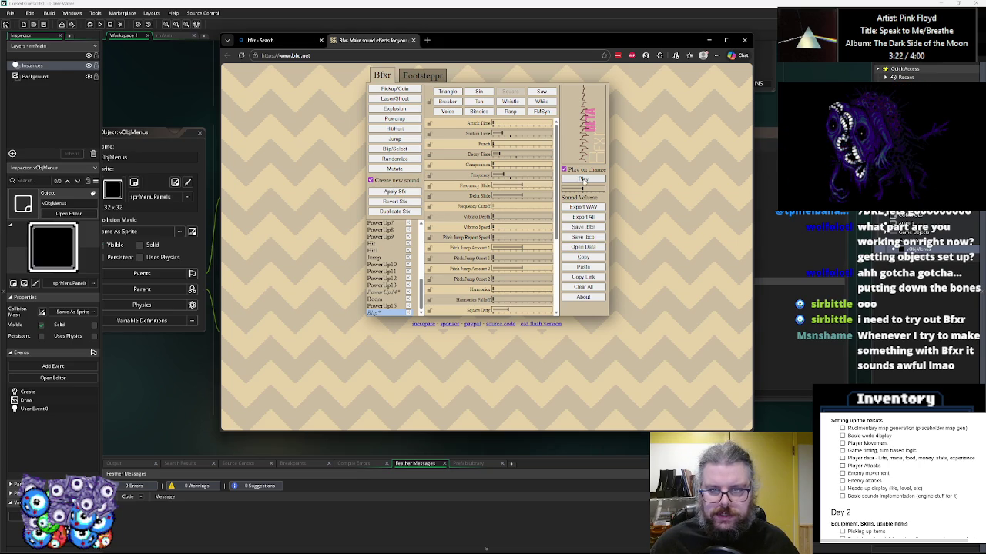
click(583, 179)
click(583, 179)
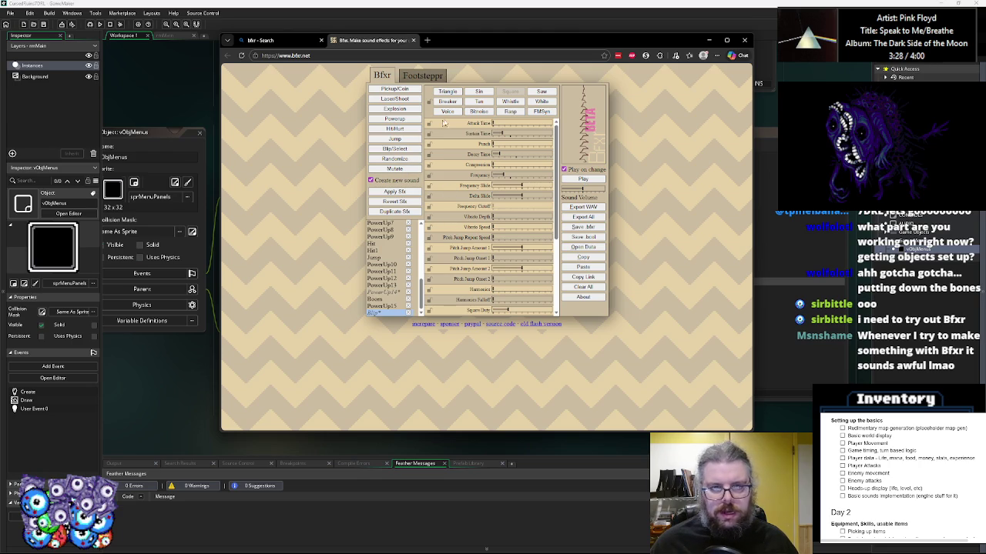
click(533, 186)
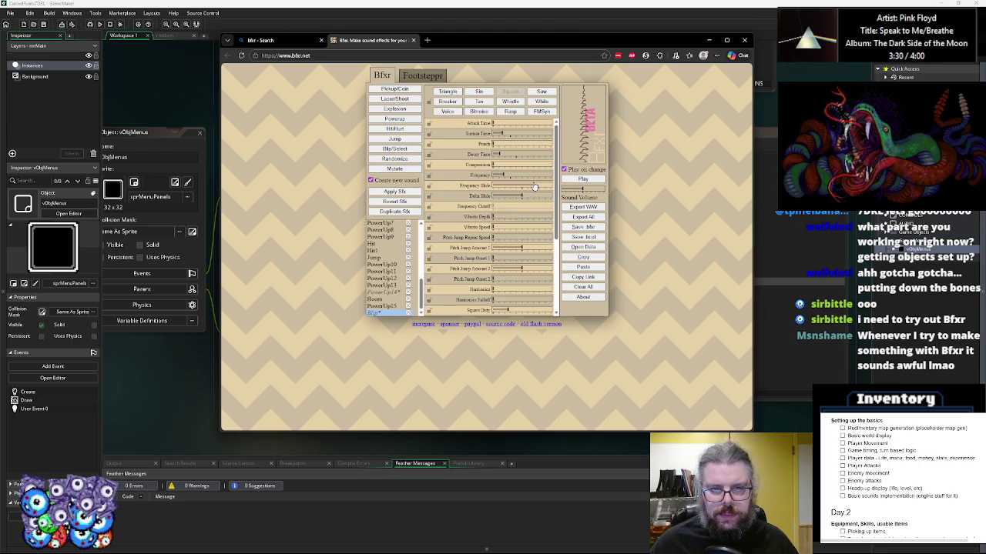
click(506, 176)
click(508, 177)
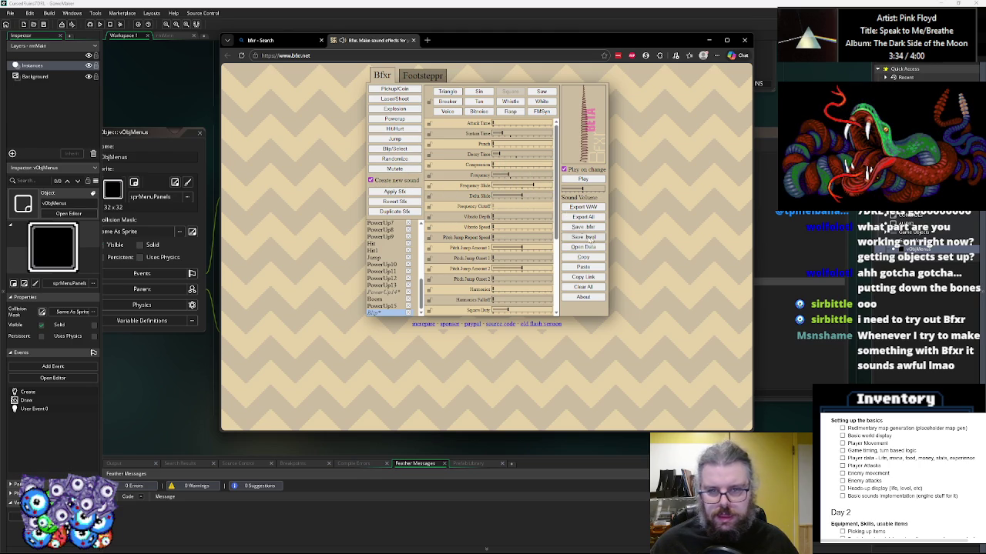
click(571, 207)
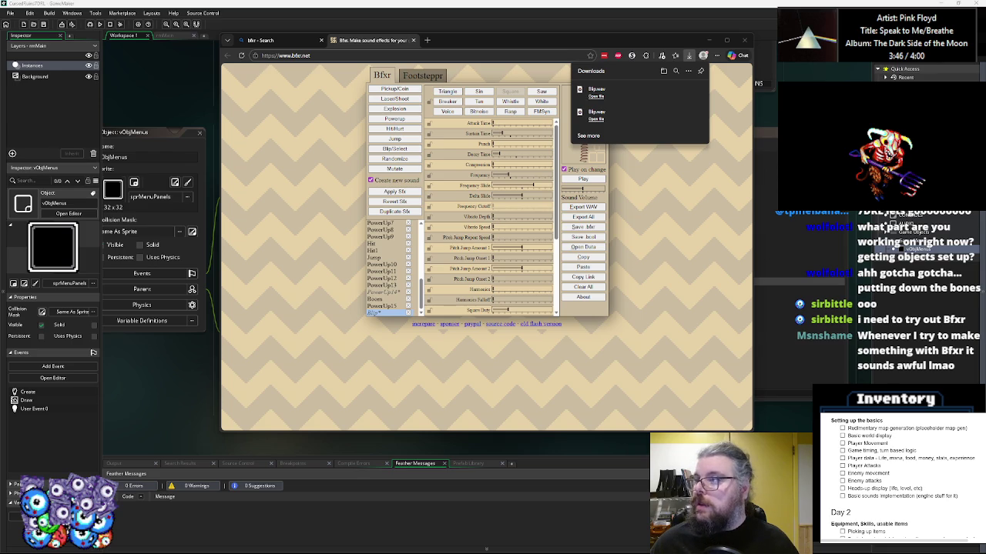
click(440, 166)
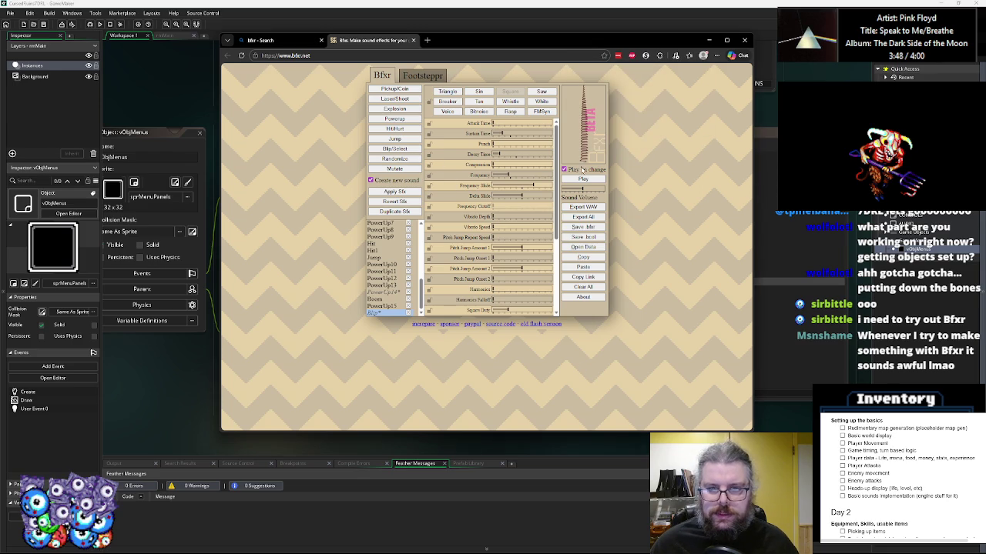
- Lower the frequency slide to -0.16, fine-tune the frequency, and export a second WAV
click(585, 179)
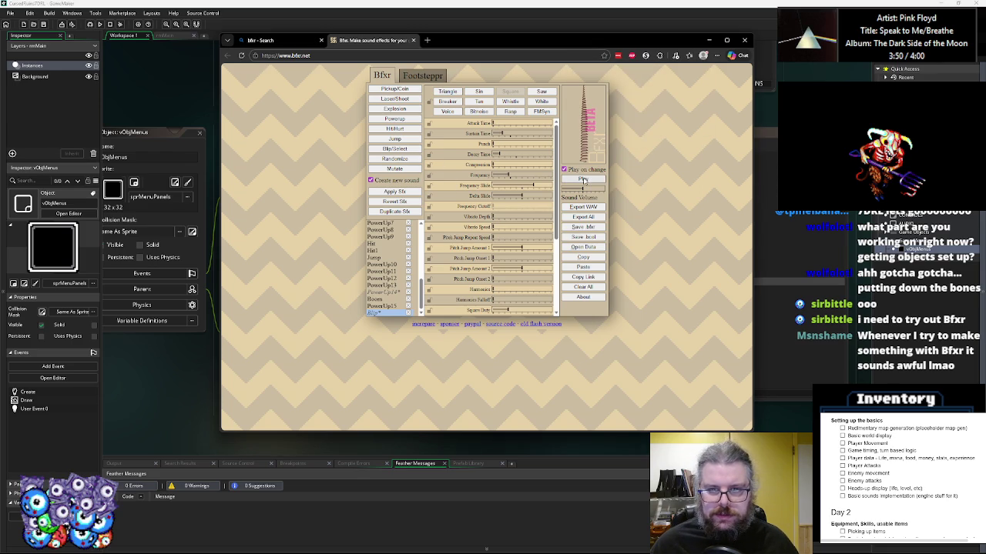
drag(530, 186, 511, 185)
click(505, 176)
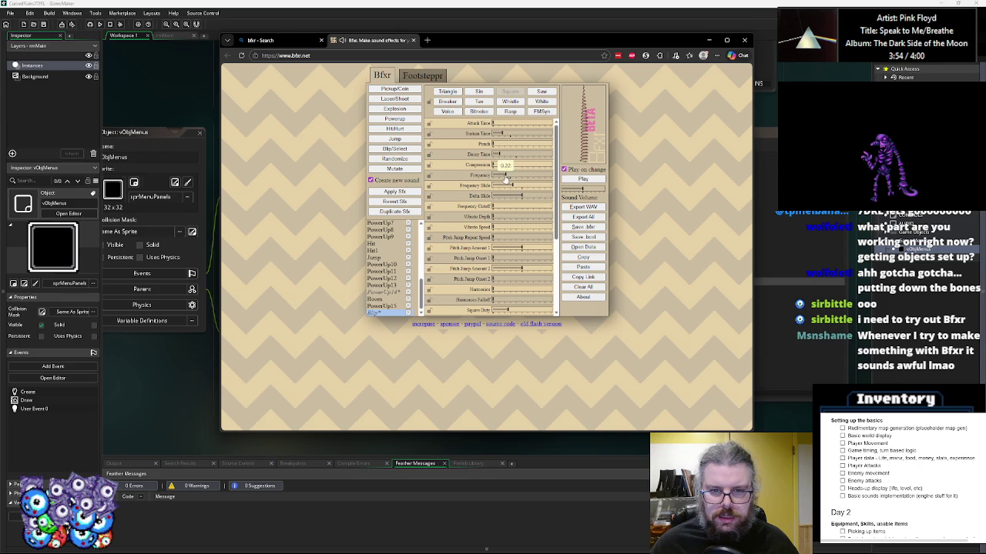
click(505, 176)
click(505, 176)
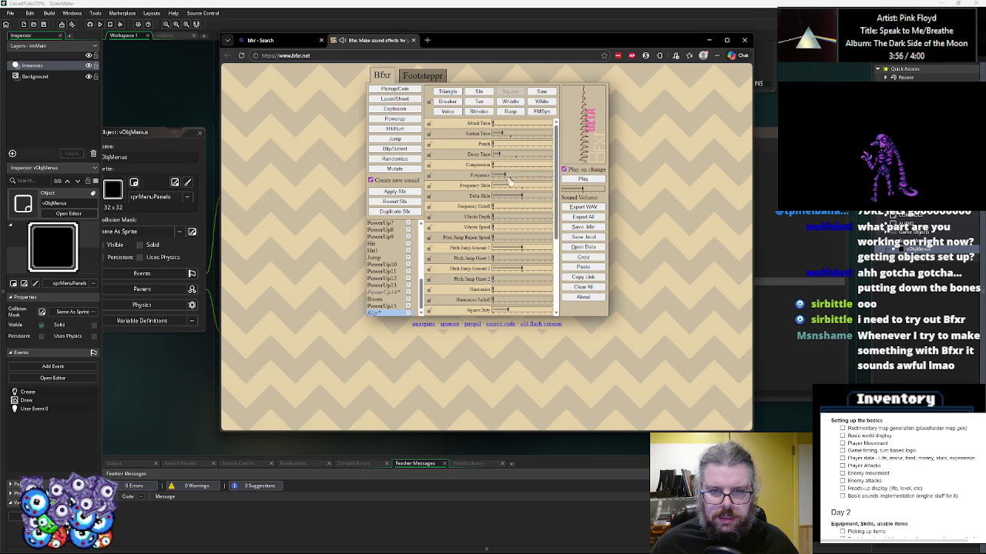
click(506, 176)
click(506, 177)
click(507, 188)
click(506, 188)
click(583, 208)
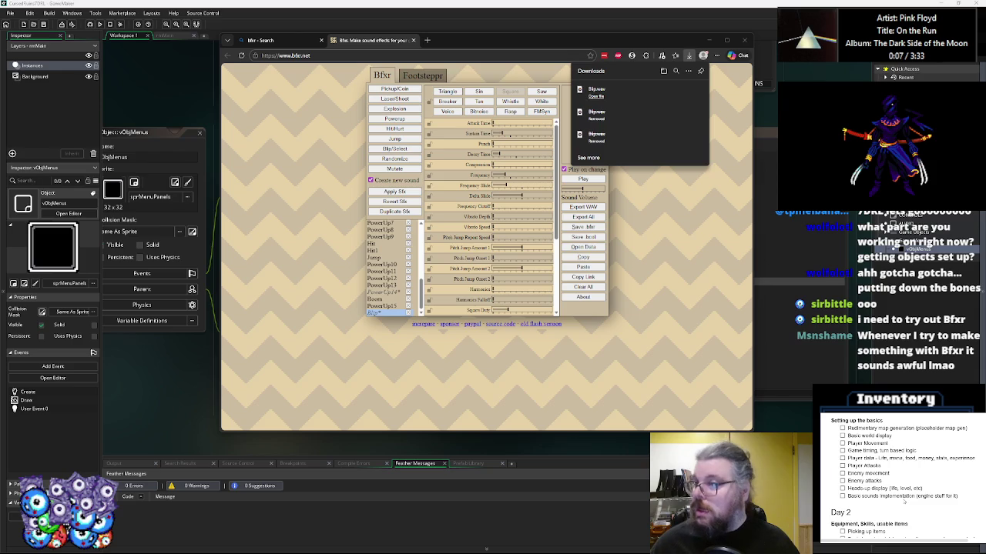
click(282, 9)
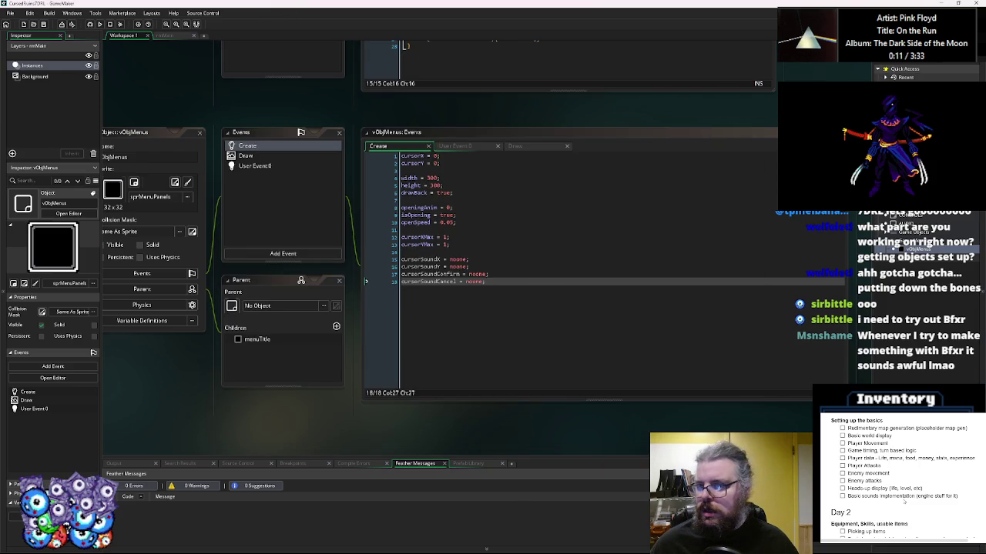
- Create a new asset group named Sounds in the asset browser
right_click(895, 223)
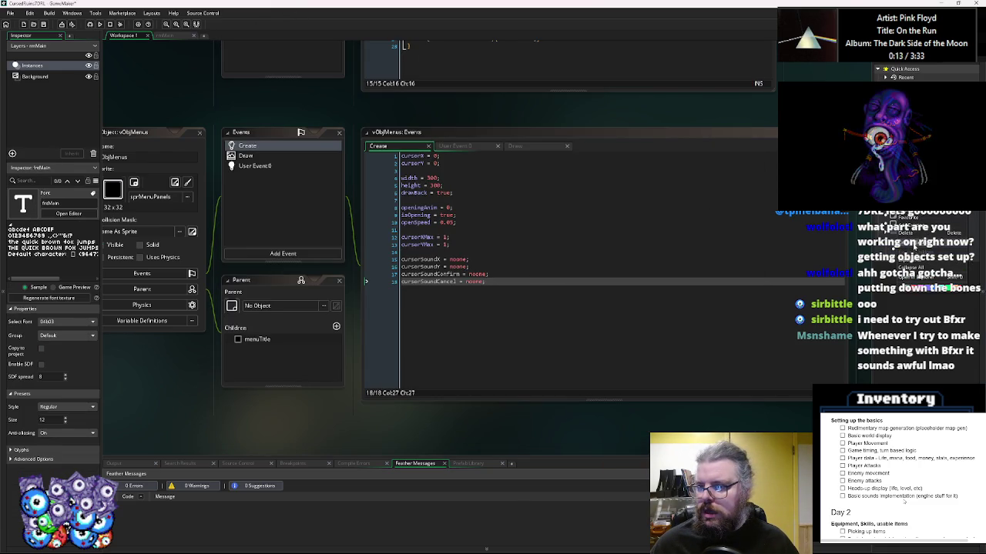
click(911, 267)
text(s)
key(Return)
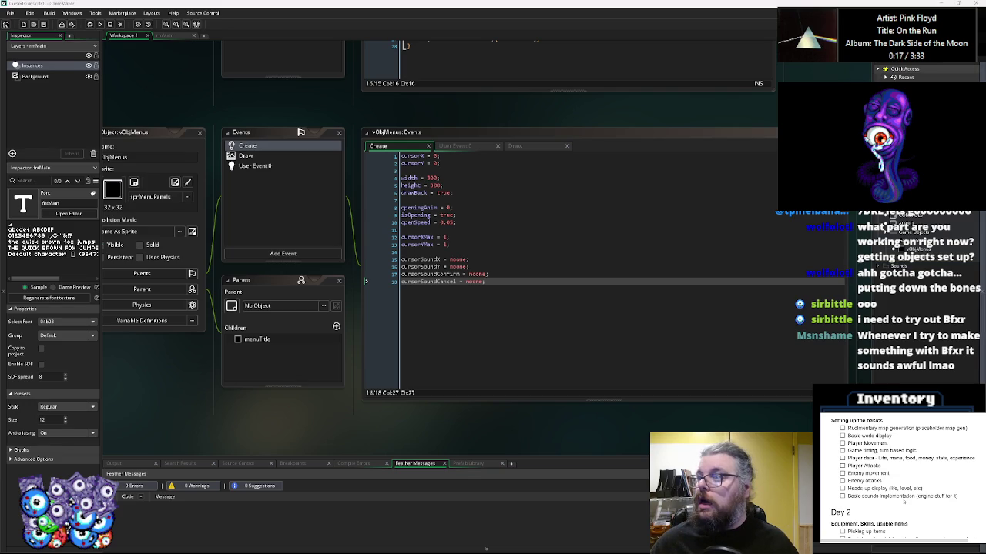
- Rename the Blip sound to sndBlip, keeping its channel format Mono
double_click(895, 273)
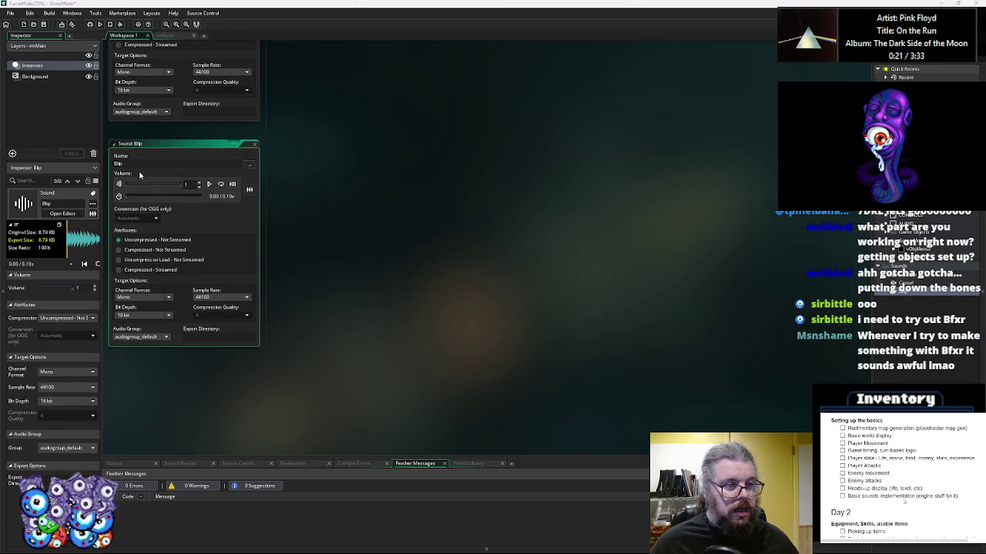
text(snd)
drag(347, 278, 489, 306)
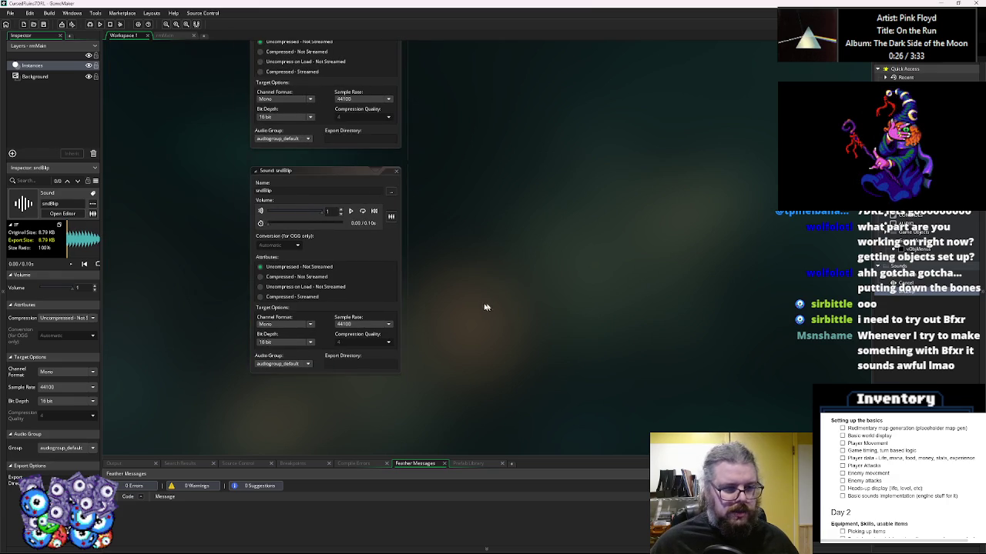
click(292, 328)
click(279, 334)
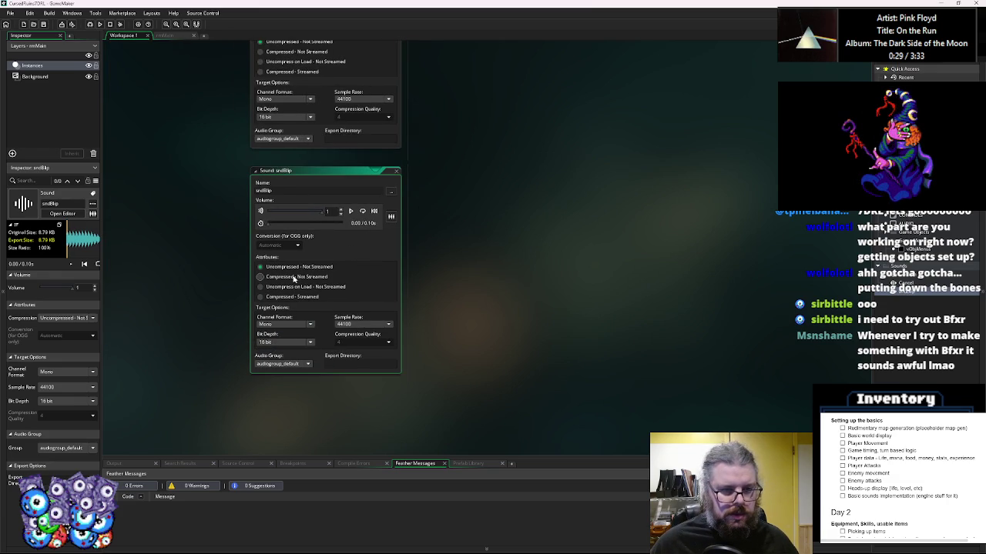
click(395, 170)
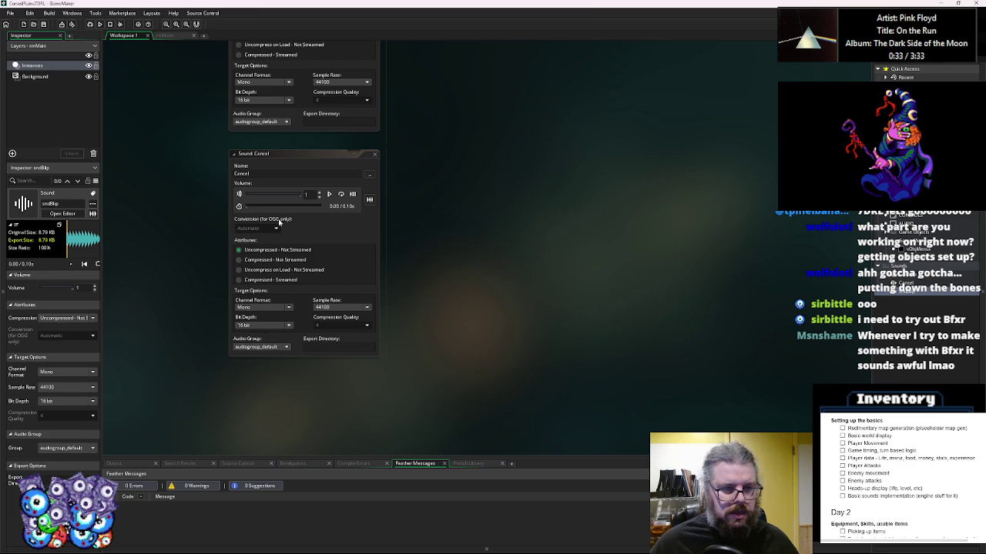
- Rename the Cancel and Confirm sounds to sndCancel and sndConfirm
click(248, 173)
key(Home)
text(snd)
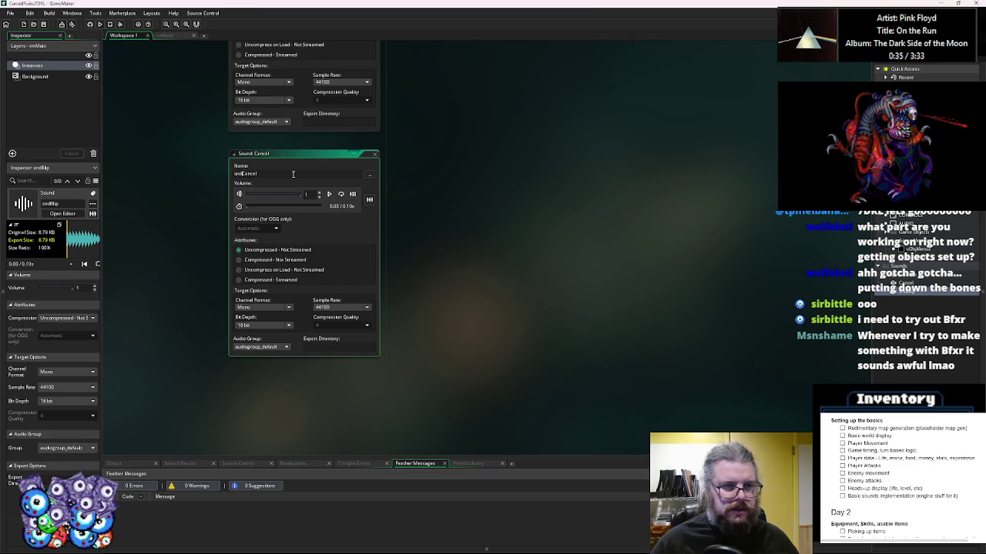
click(375, 154)
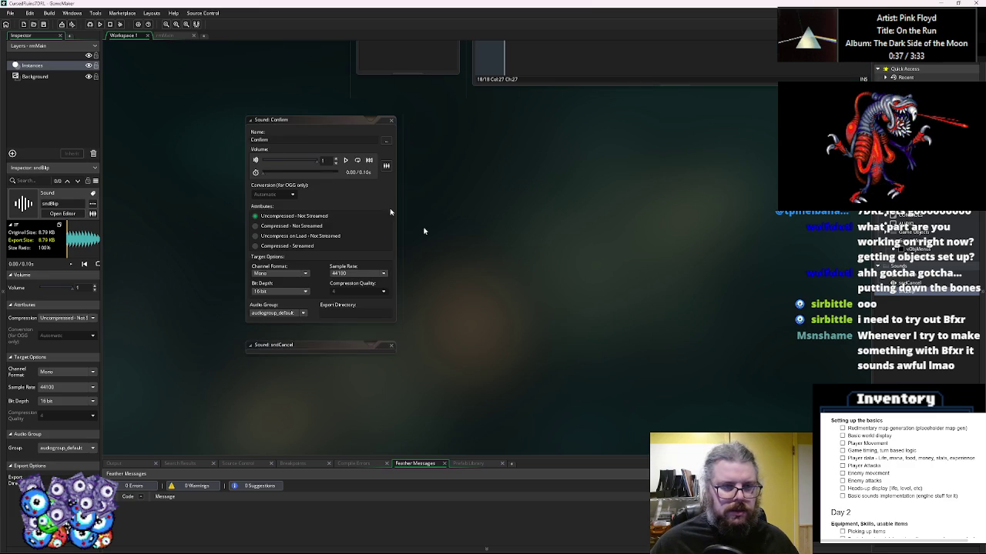
click(251, 142)
key(Home)
text(snd)
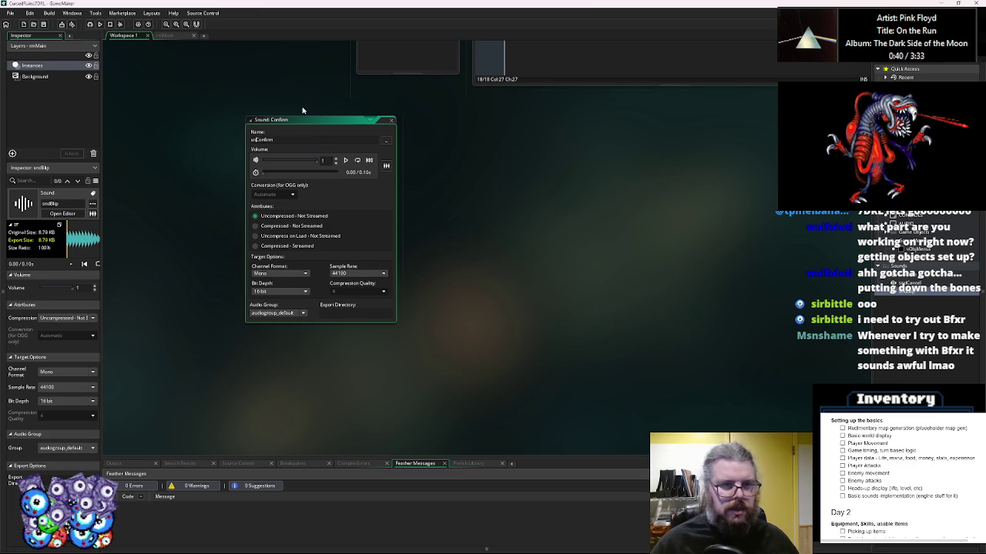
click(392, 122)
- In the Create event, set both cursor move sounds on lines 15–16 to sndBlip
double_click(473, 262)
text(snd)
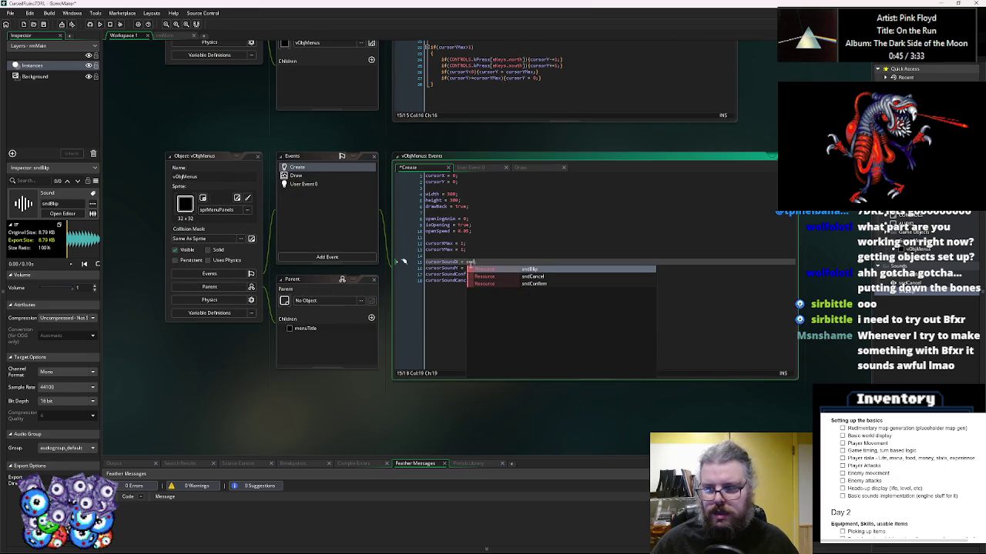
text(Can)
key(BackSpace)
key(BackSpace)
key(BackSpace)
text(Blip;)
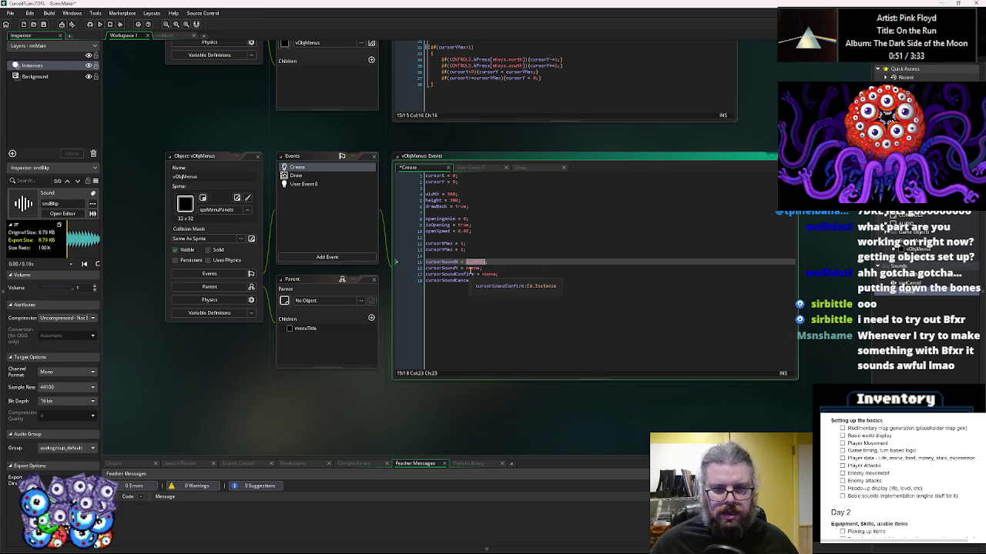
double_click(469, 269)
text(sndBlip)
- Set the confirm sound on line 17 to sndConfirm and the cancel sound on line 18 to sndCancel
click(484, 274)
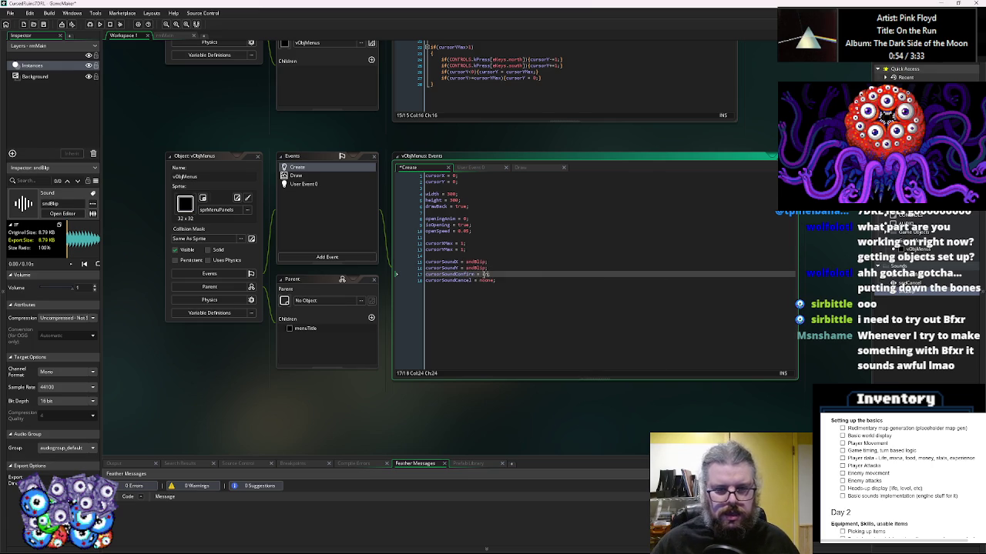
double_click(484, 274)
text(snd)
key(Down)
key(Down)
key(Return)
double_click(483, 281)
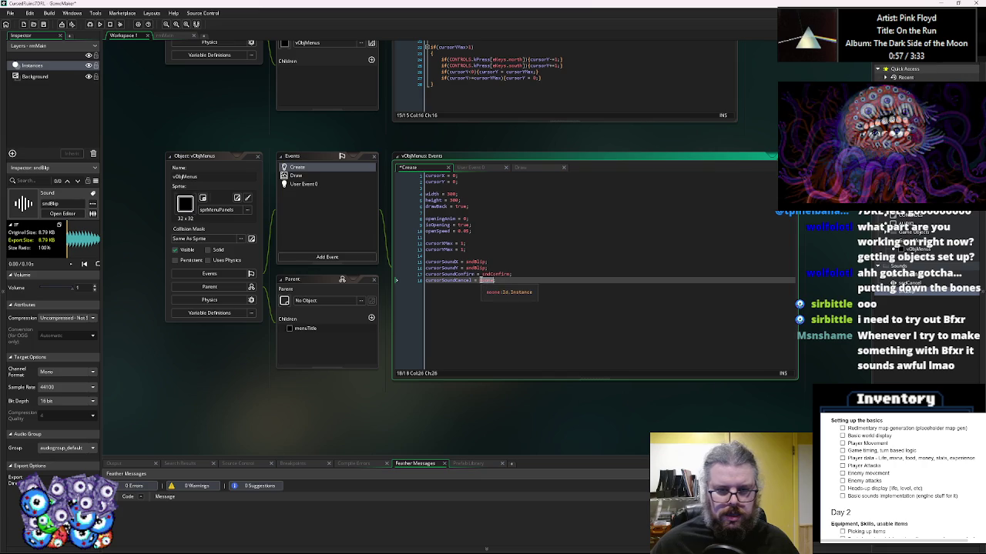
text(sndCa)
key(Return)
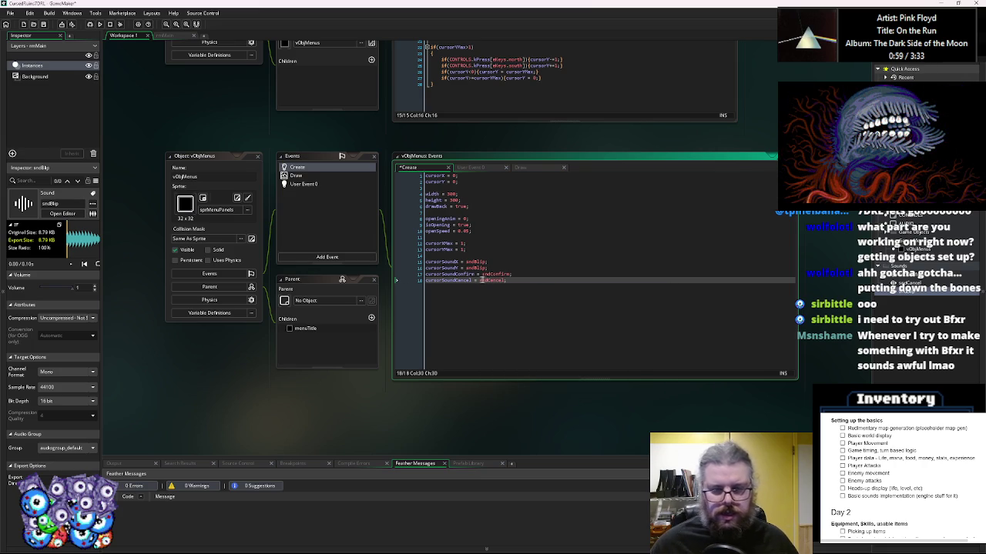
- Compare the Create event's cursor sound lines 15–18 with the User Event 0 code, ending on User Event 0
click(329, 185)
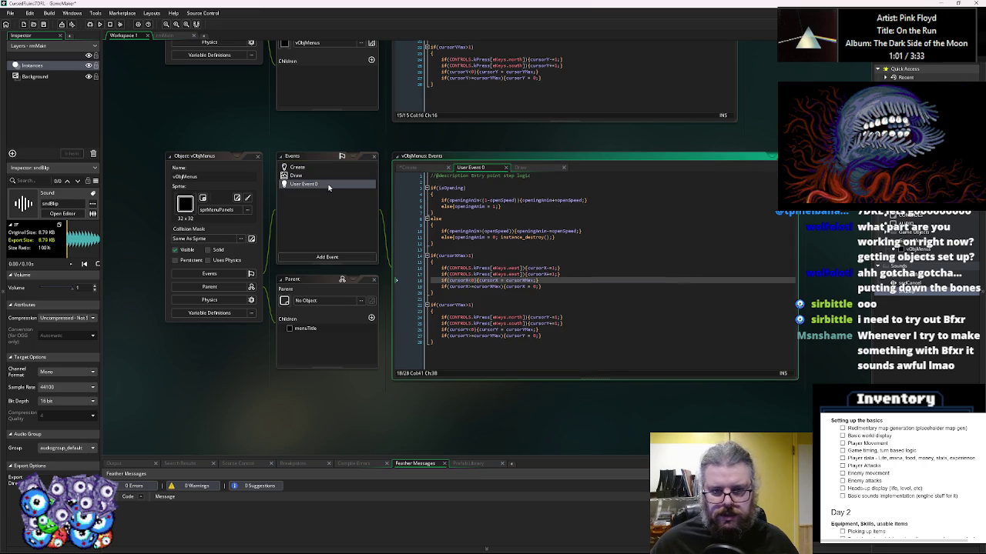
click(512, 304)
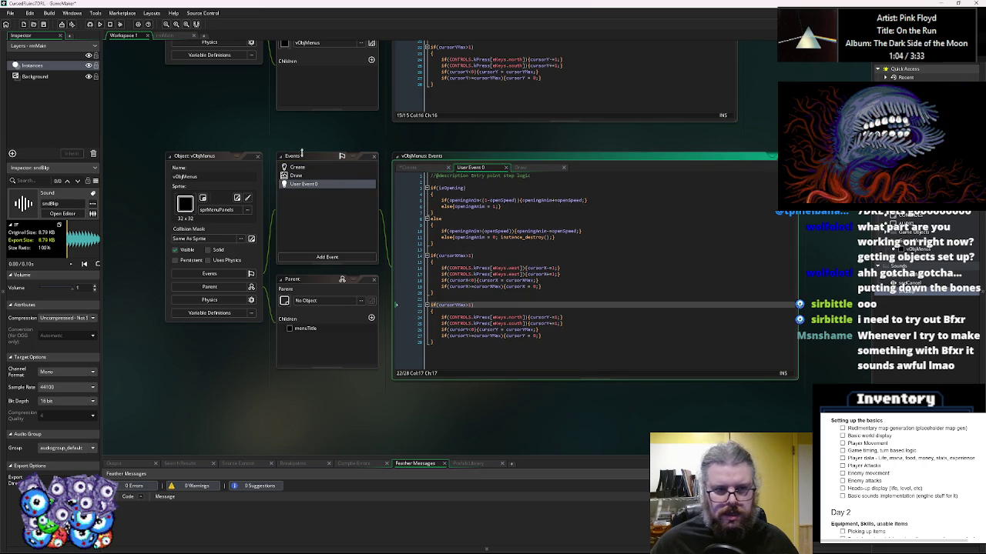
click(303, 168)
click(541, 274)
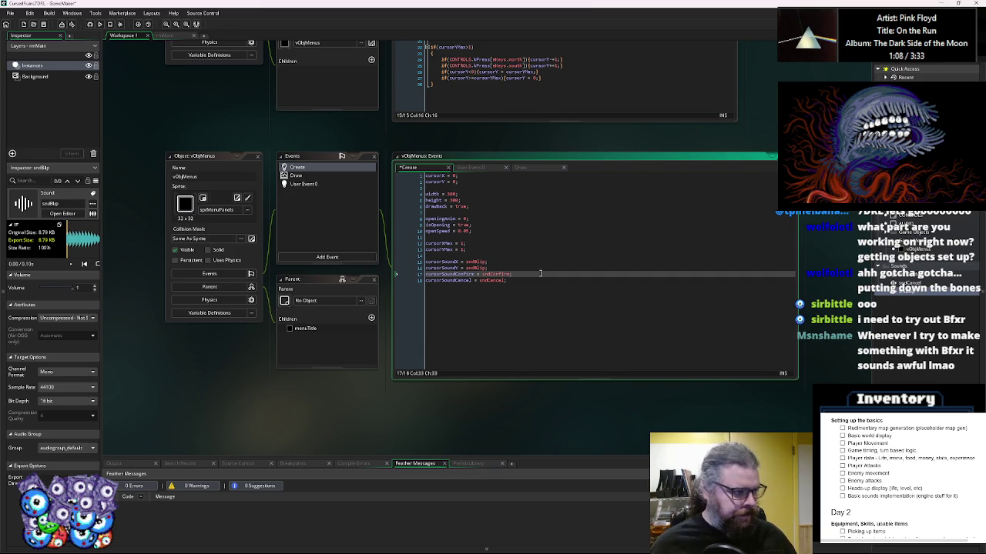
click(529, 285)
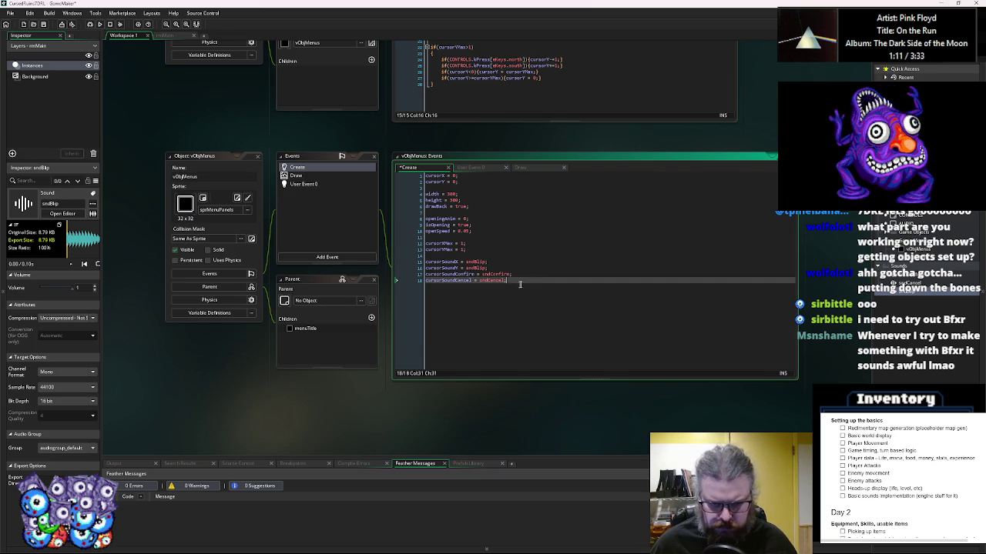
drag(570, 292, 426, 262)
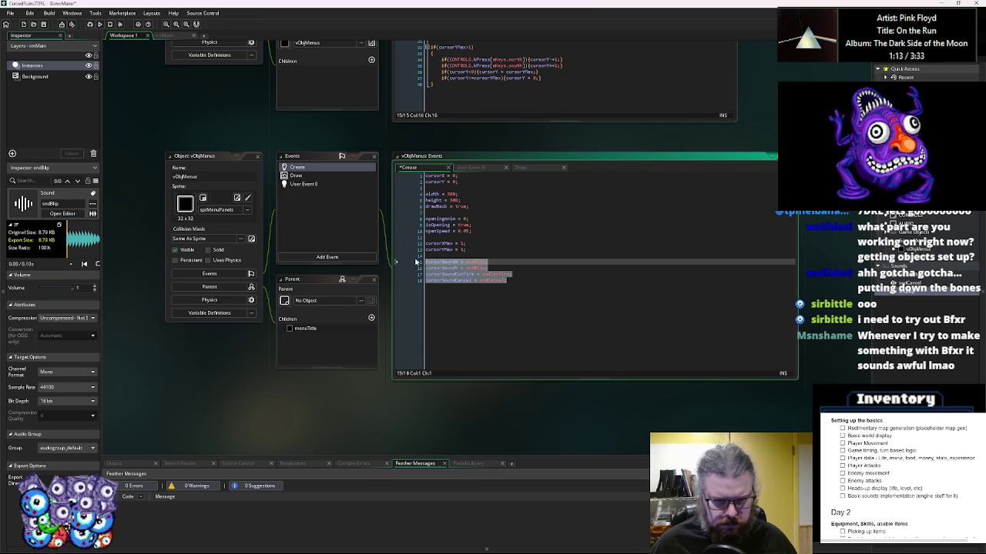
click(304, 184)
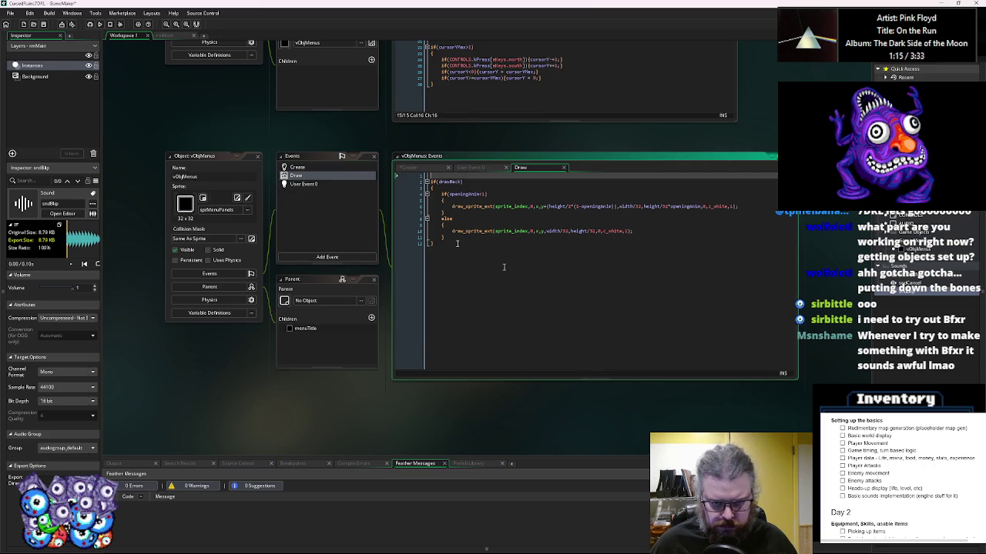
- Declare var blip = false; above the cursorX check
click(555, 268)
click(514, 257)
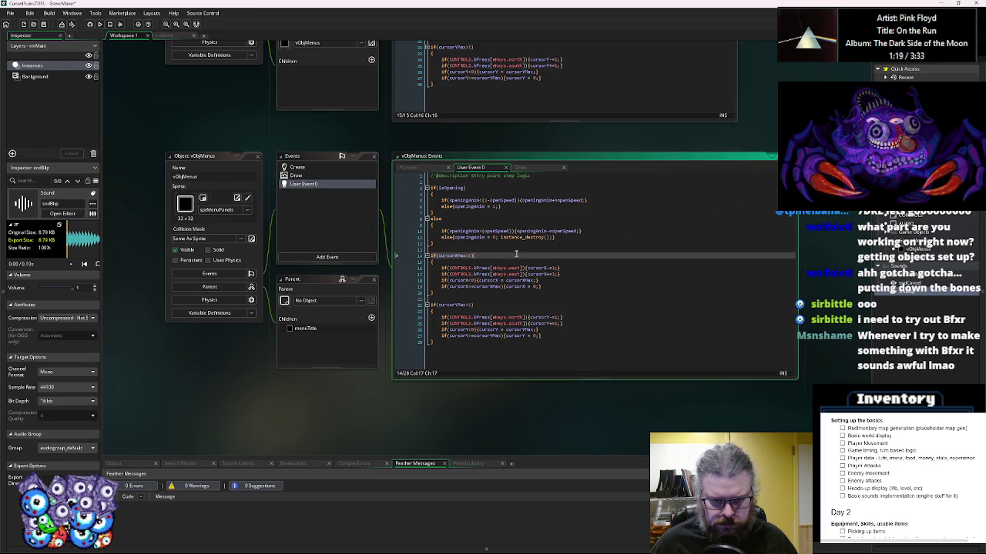
key(Up)
key(Return)
text(var blip =)
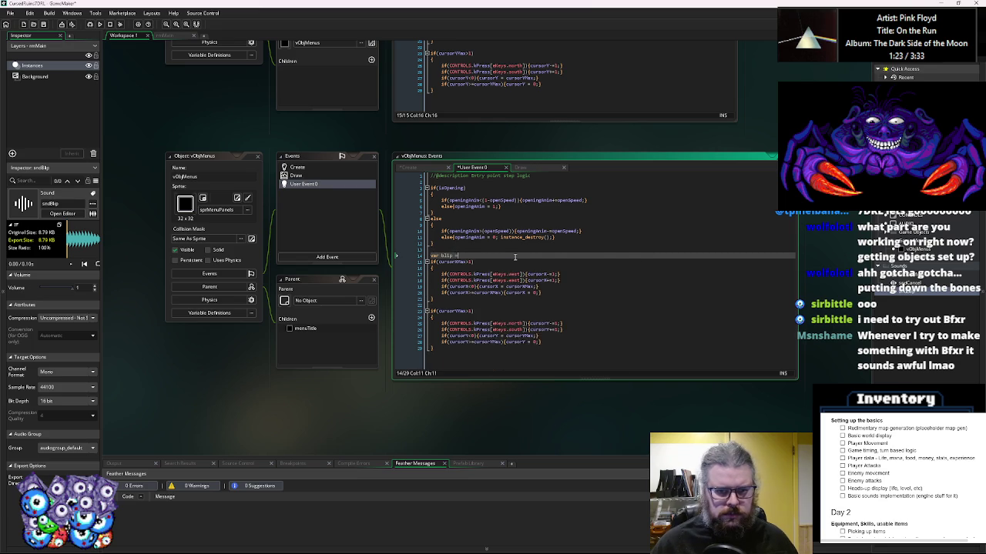
text( false;)
click(452, 256)
- Append blip = true; to the west, east, north and south cursor-move lines
click(559, 274)
text(blip = t)
text(rue;)
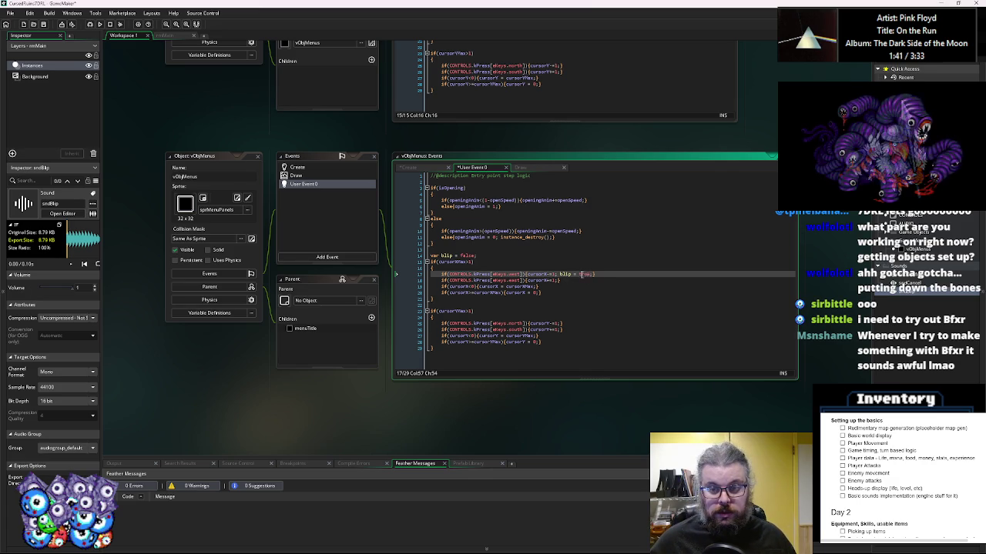
drag(593, 274, 561, 276)
key(ctrl+c)
click(560, 281)
key(ctrl+v)
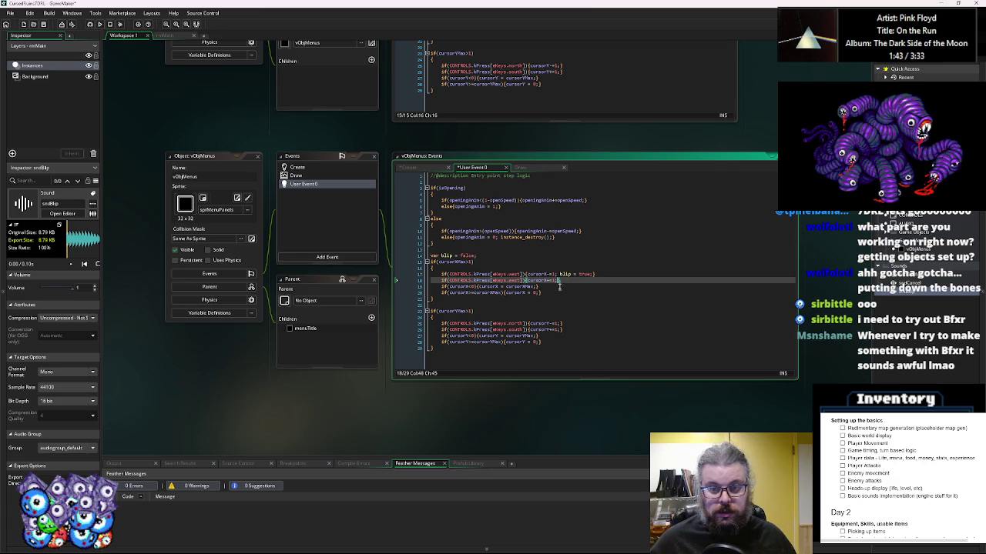
click(562, 324)
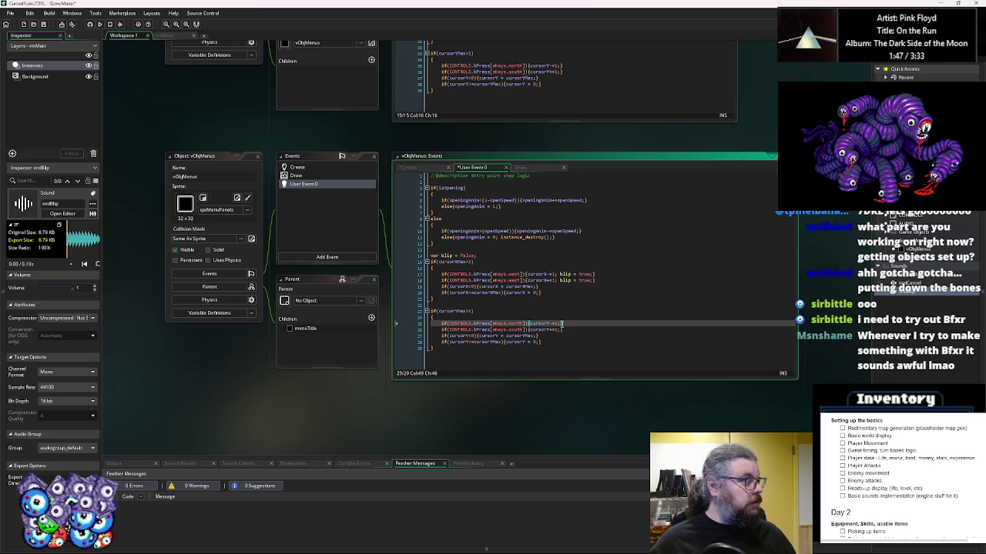
key(ctrl+v)
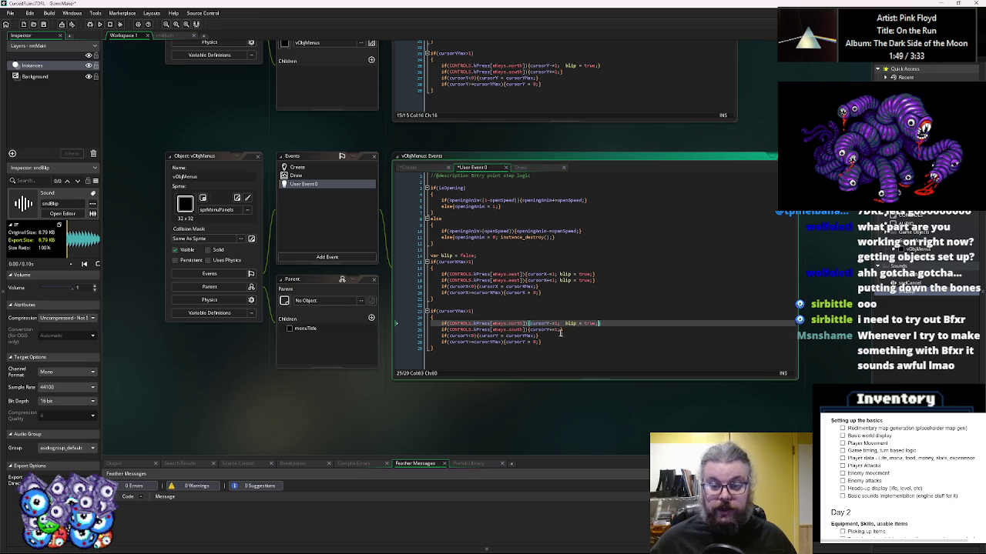
click(561, 330)
key(ctrl+v)
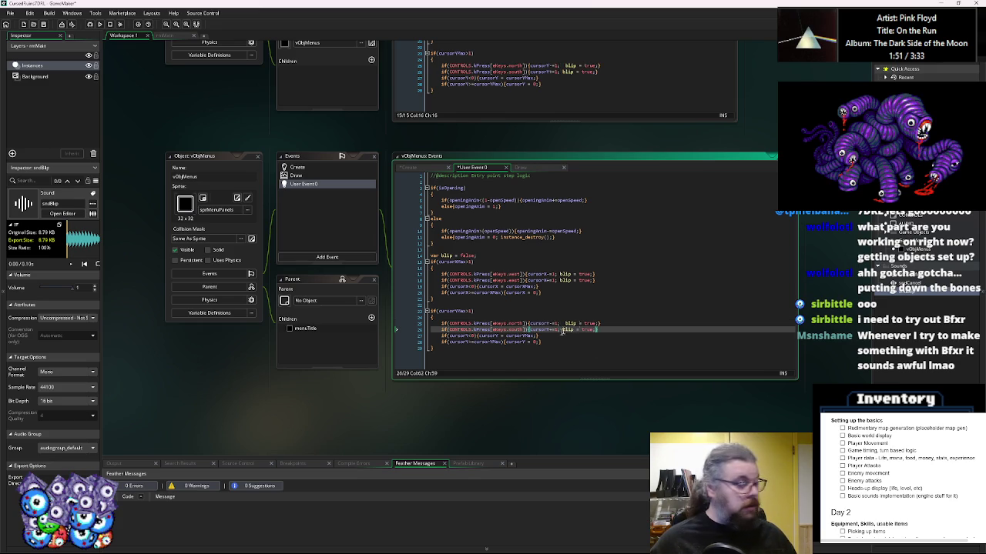
click(567, 324)
key(BackSpace)
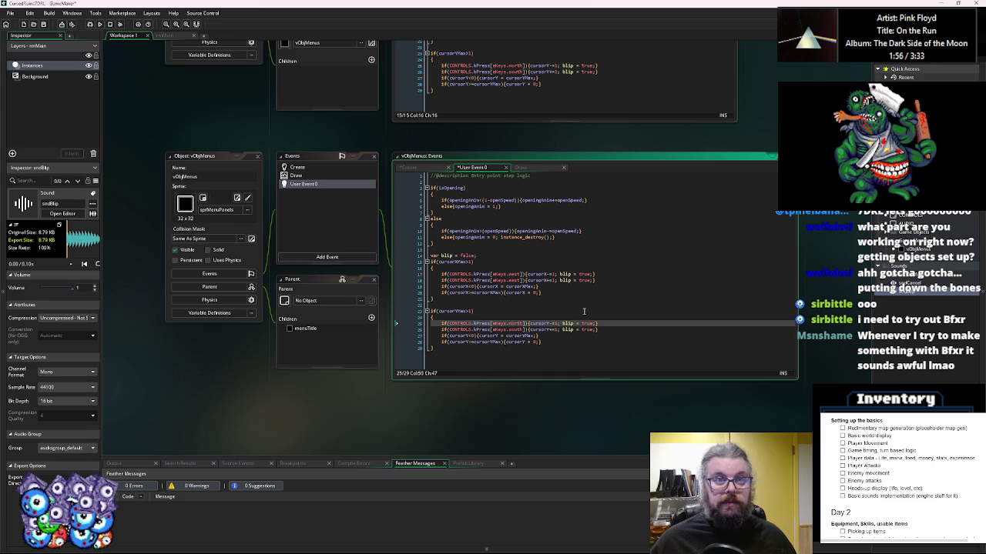
- Add an empty if(blip) { } block at the end of User Event 0
click(605, 361)
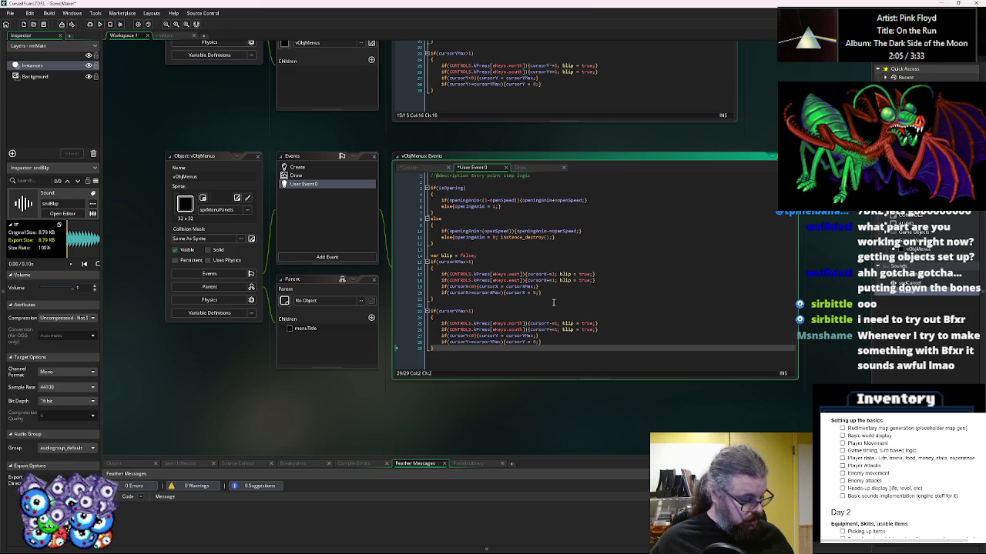
click(552, 293)
scroll(499, 346, down, 2)
click(502, 301)
key(Return)
text(if(blip))
key(Return)
text({)
key(Return)
text(})
key(Return)
- Open an indented line inside the if(blip) braces
scroll(502, 301, down, 1)
click(440, 303)
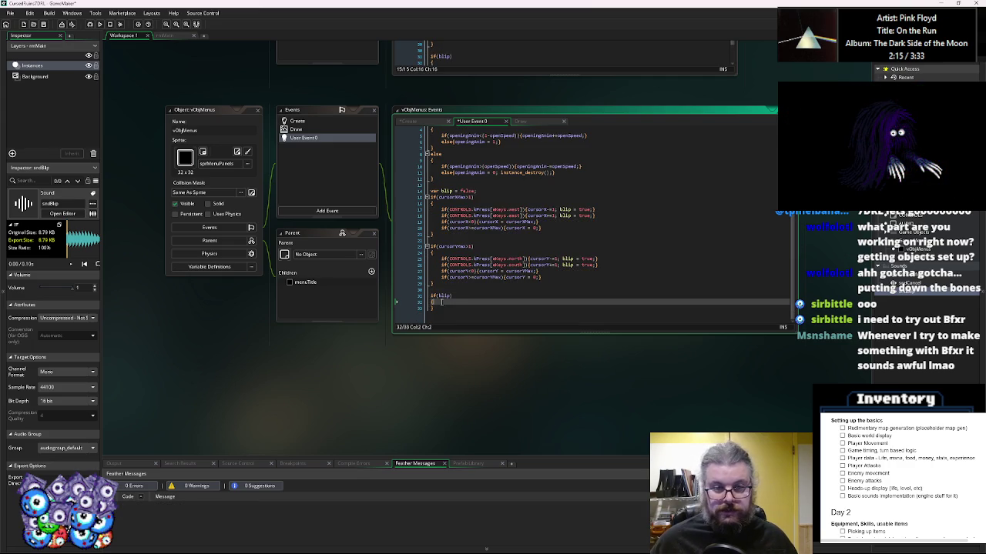
key(Return)
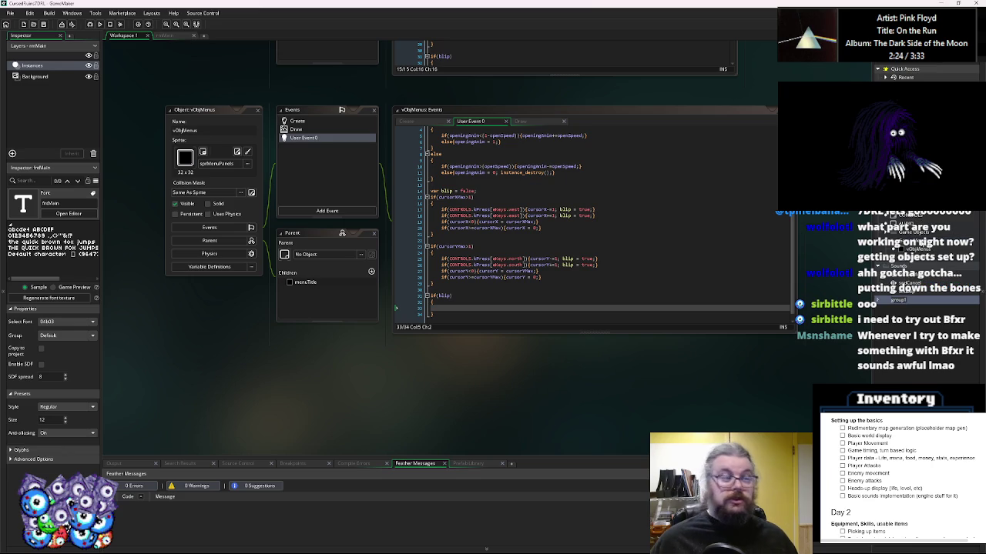
text(Siu)
key(Return)
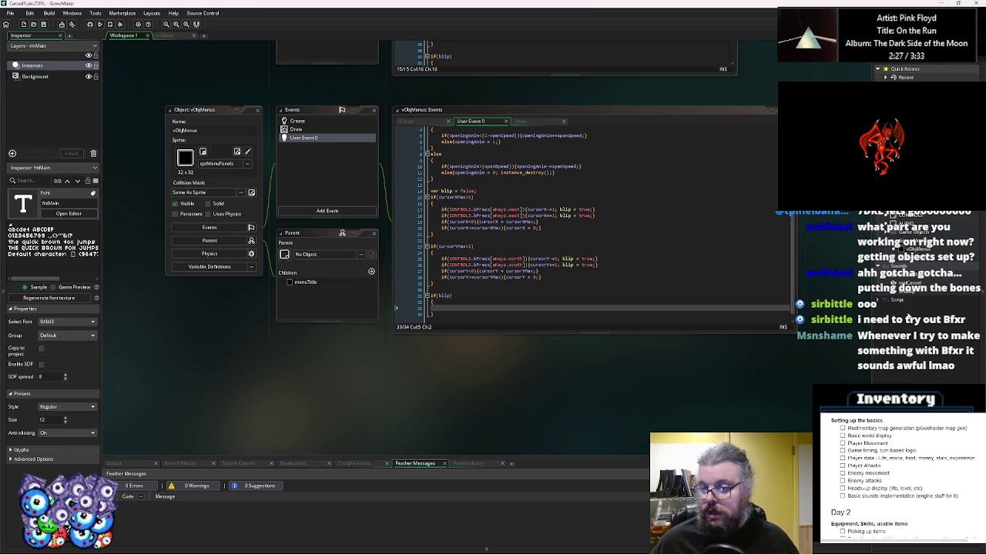
right_click(902, 300)
- Create a new script asset named scrPlaySfx and open it
mouse_move(917, 306)
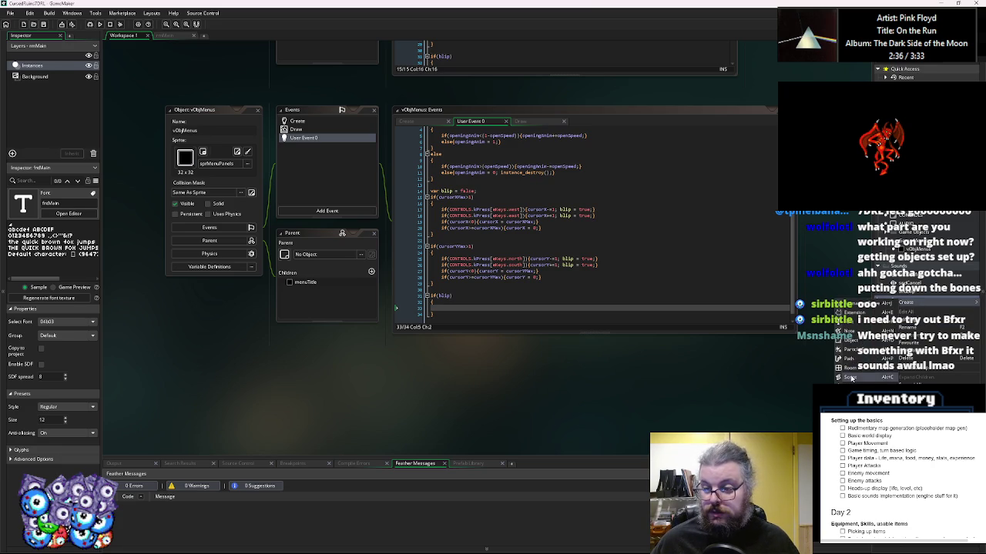
click(855, 377)
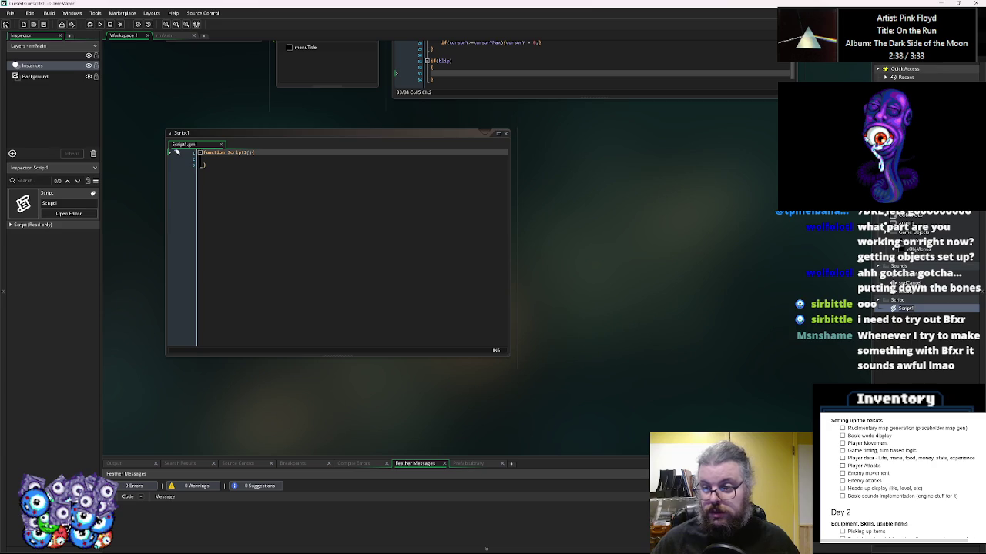
text(scrPlaySfx)
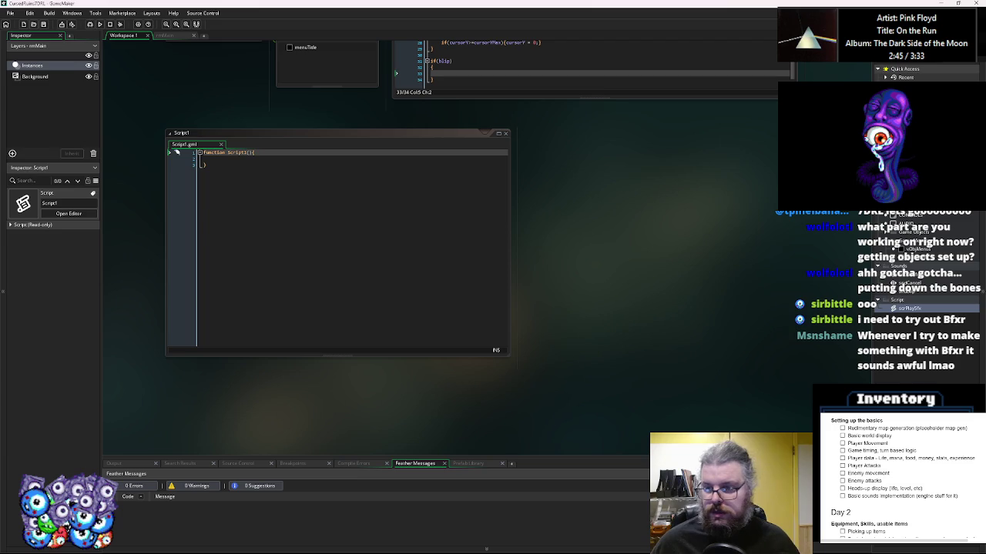
key(Return)
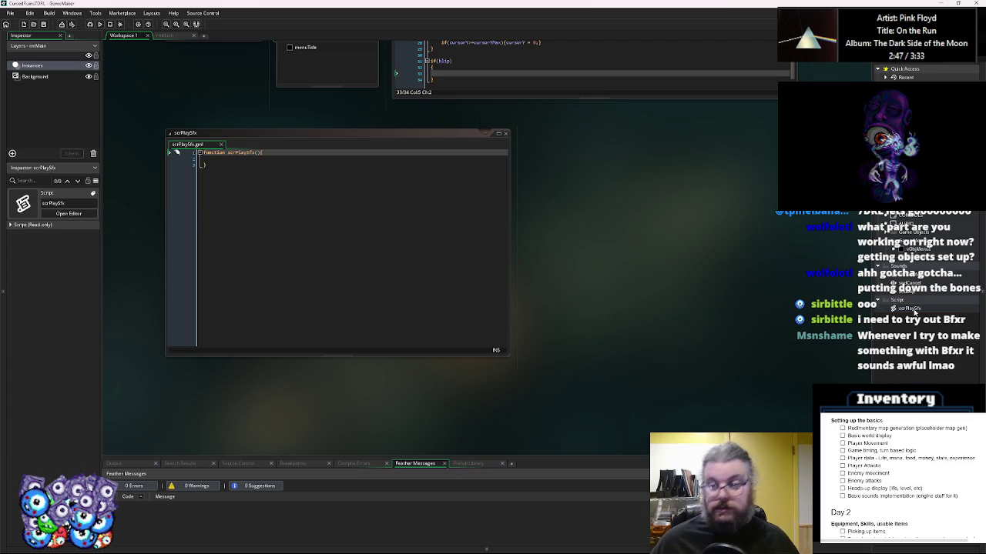
double_click(913, 309)
- Move the scrPlaySfx function's opening brace onto its own line
click(413, 277)
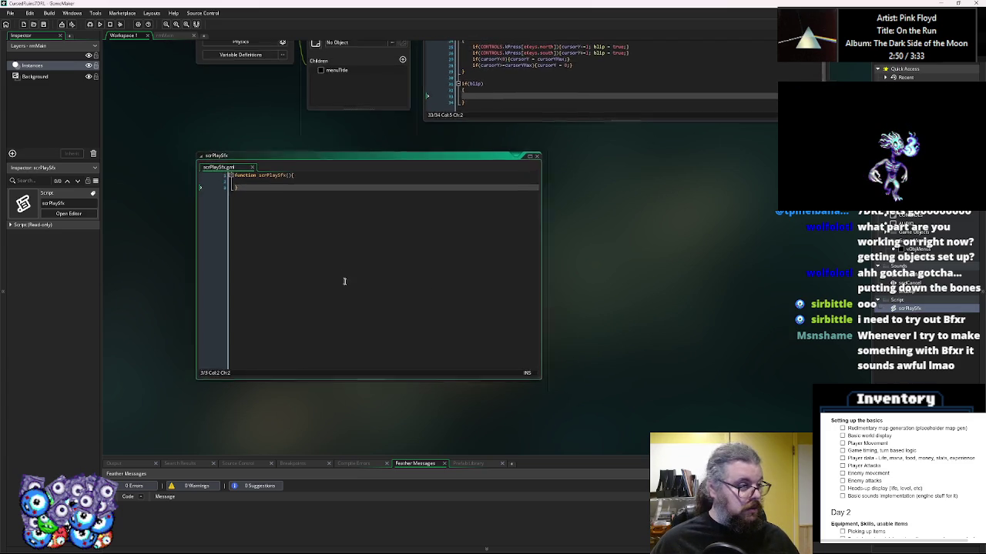
click(321, 183)
key(Left)
key(Return)
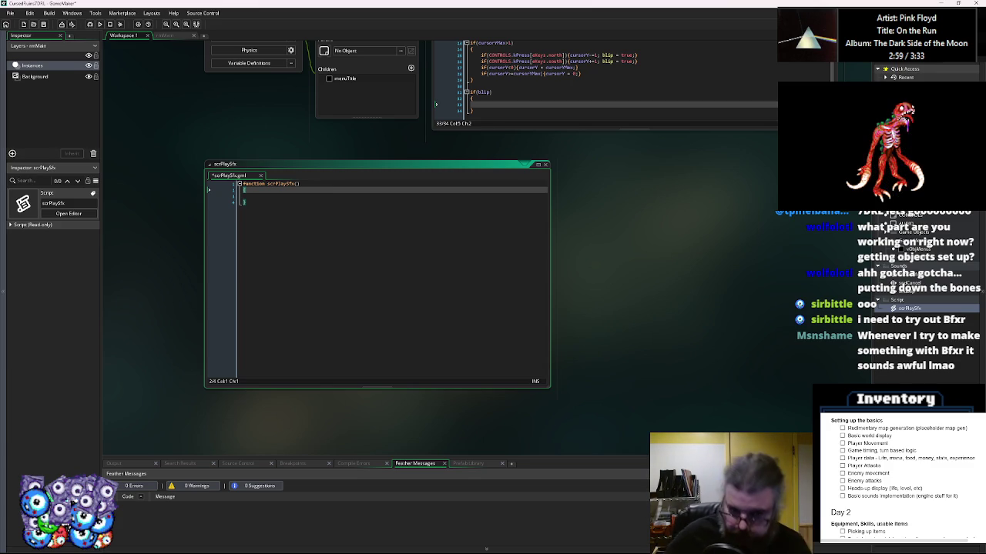
click(263, 193)
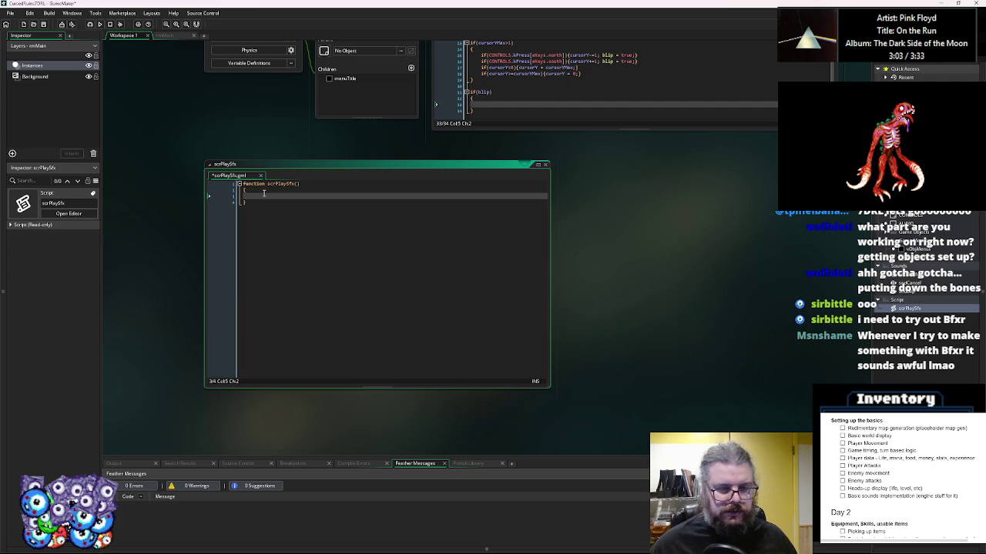
drag(266, 199, 315, 262)
click(354, 265)
click(353, 259)
- Fill the scrPlaySfx() parameter list with snd, gain, pitch, fixing typos, then close the script
click(346, 248)
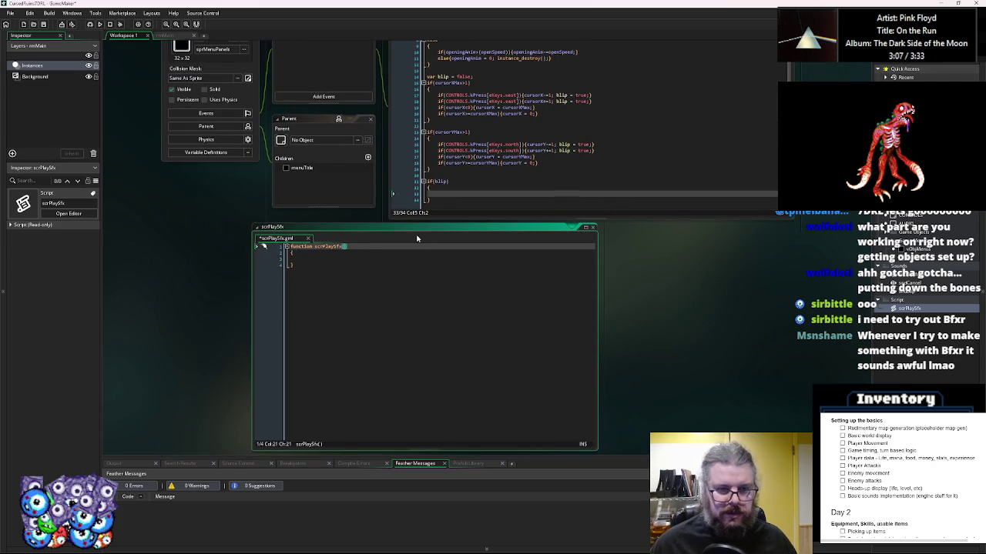
text(snd,g)
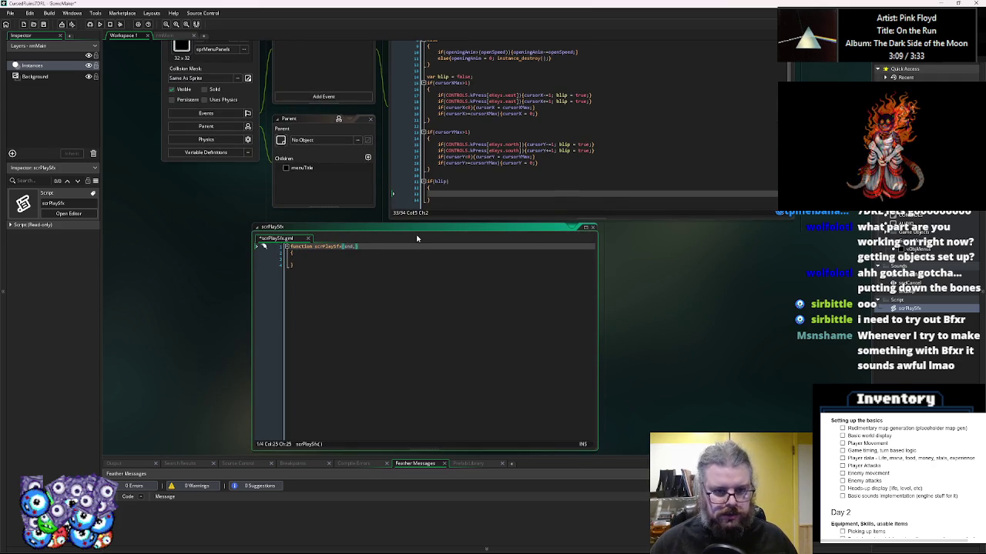
text(ain,)
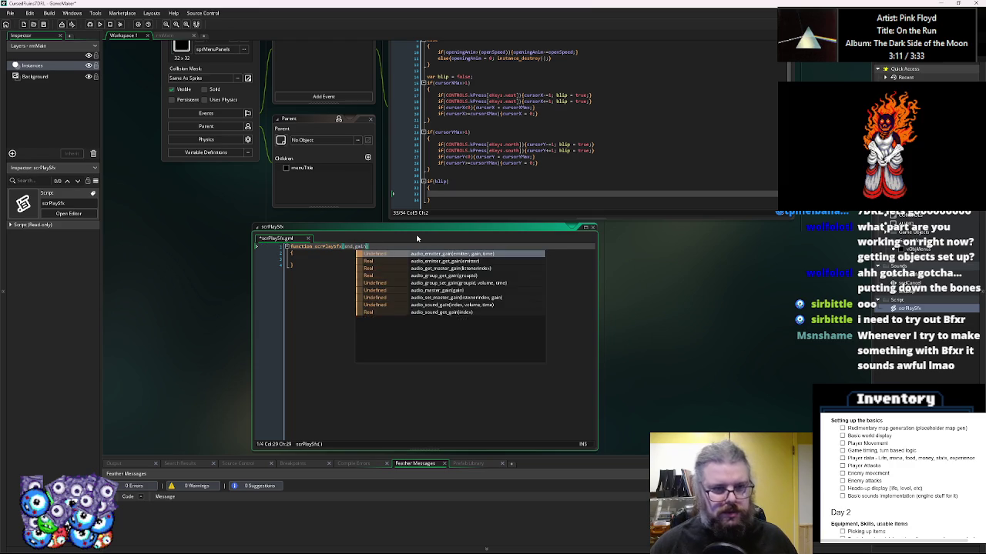
key(BackSpace)
key(BackSpace)
key(BackSpace)
text(typ)
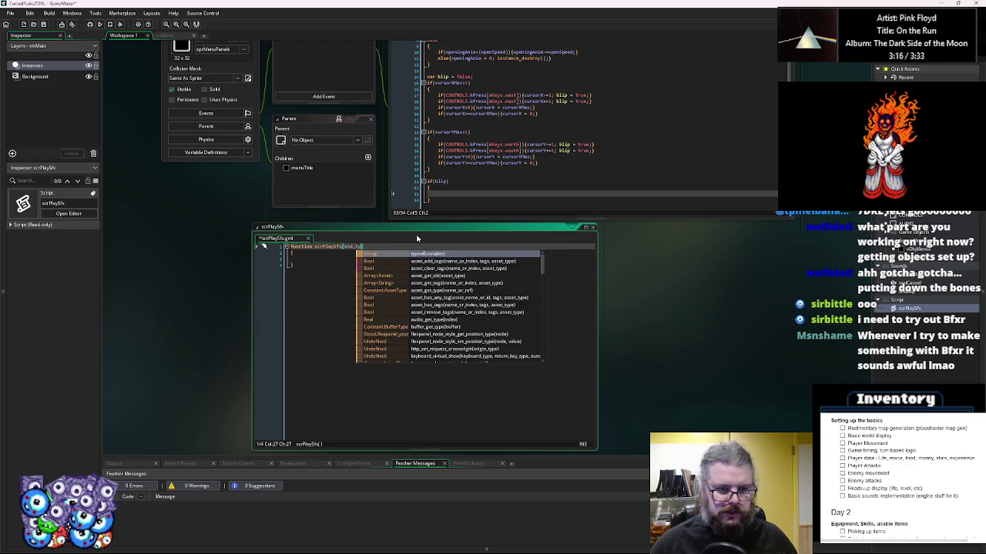
key(BackSpace)
key(BackSpace)
key(BackSpace)
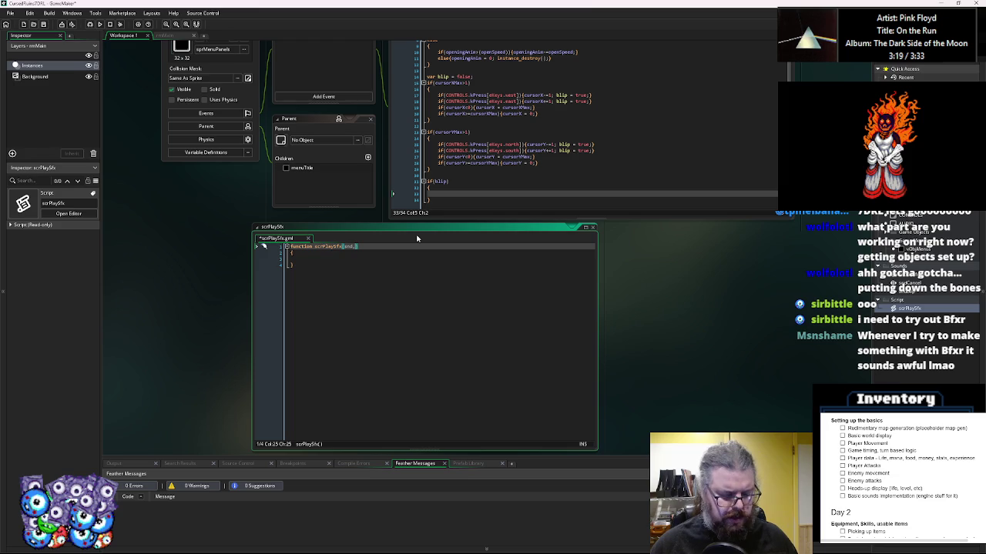
text(gain,)
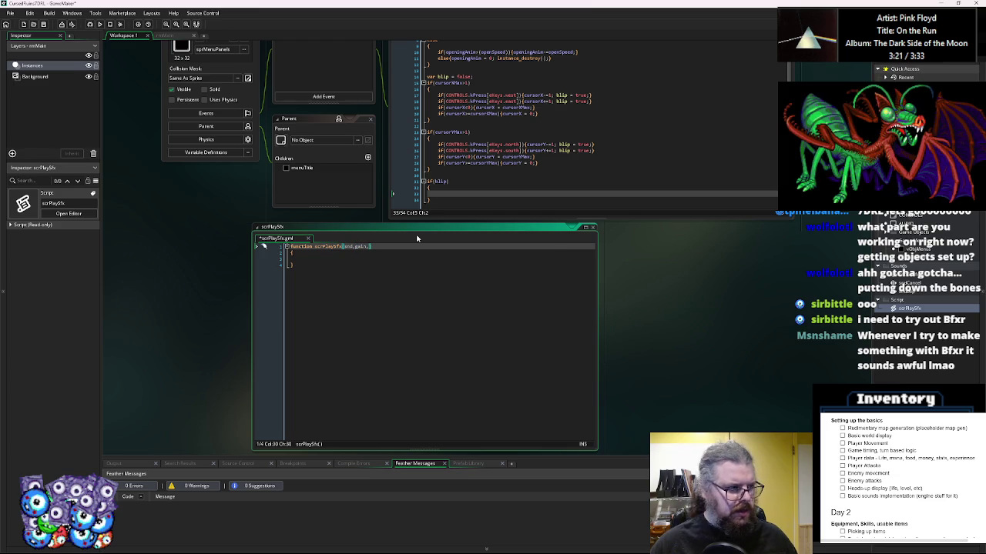
text(pitch))
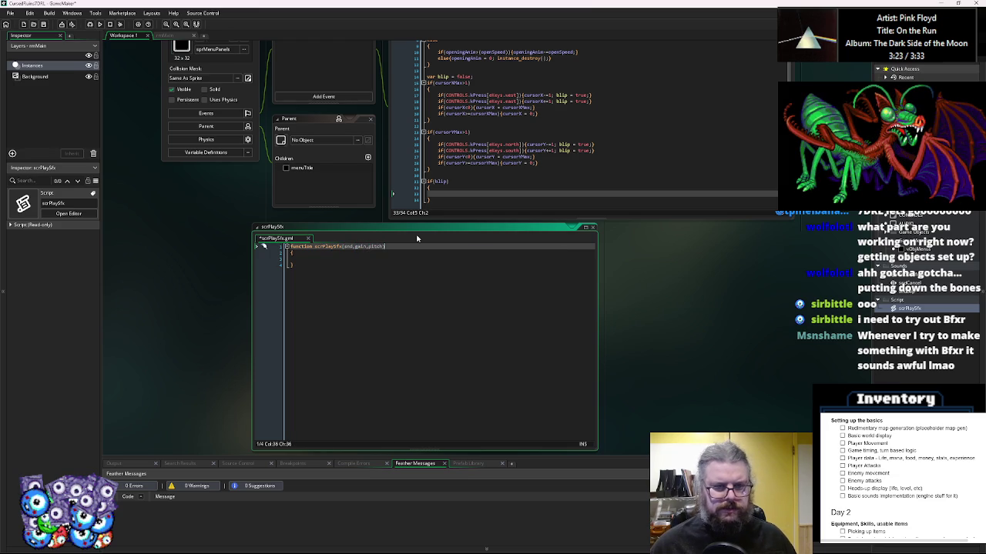
key(Down)
key(Down)
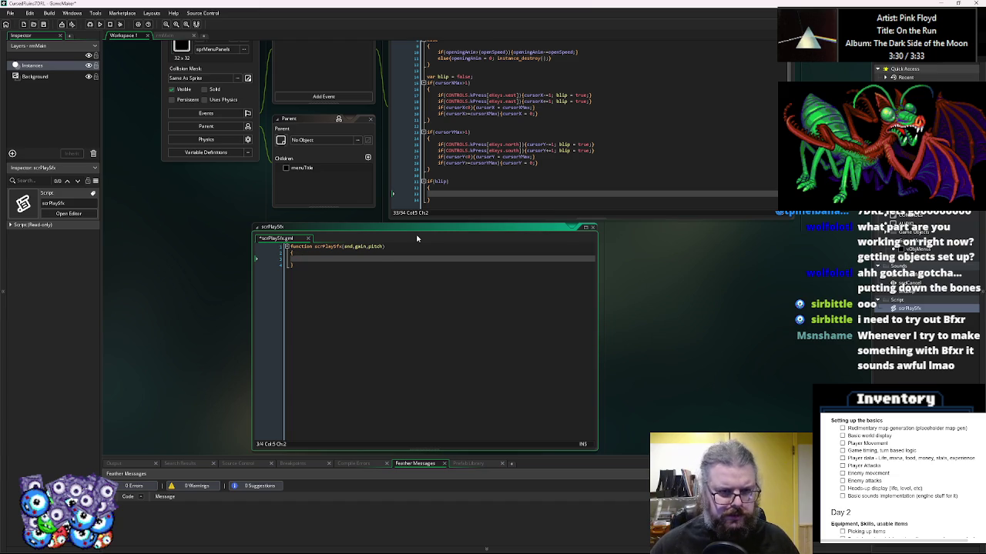
key(Up)
key(Up)
key(Left)
key(Left)
key(Left)
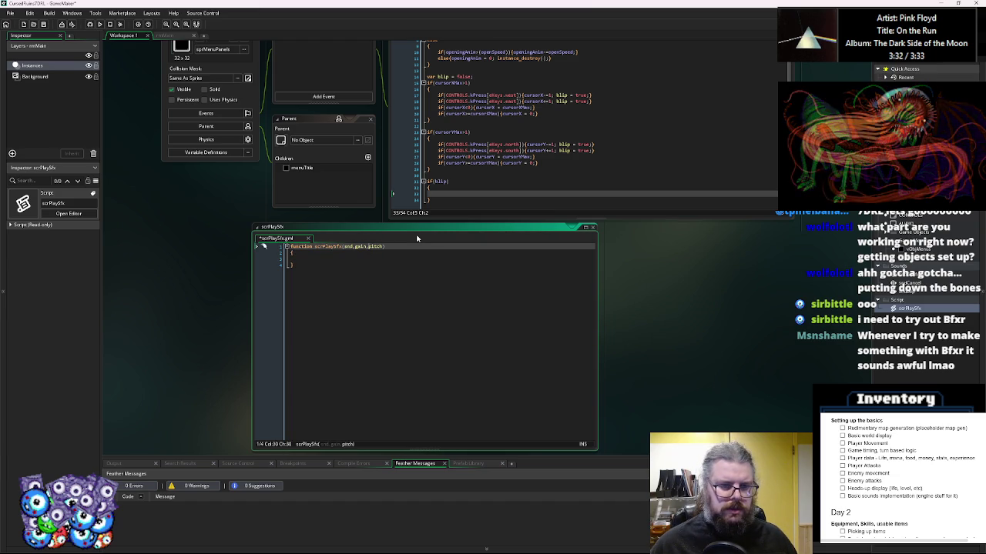
key(Down)
key(Down)
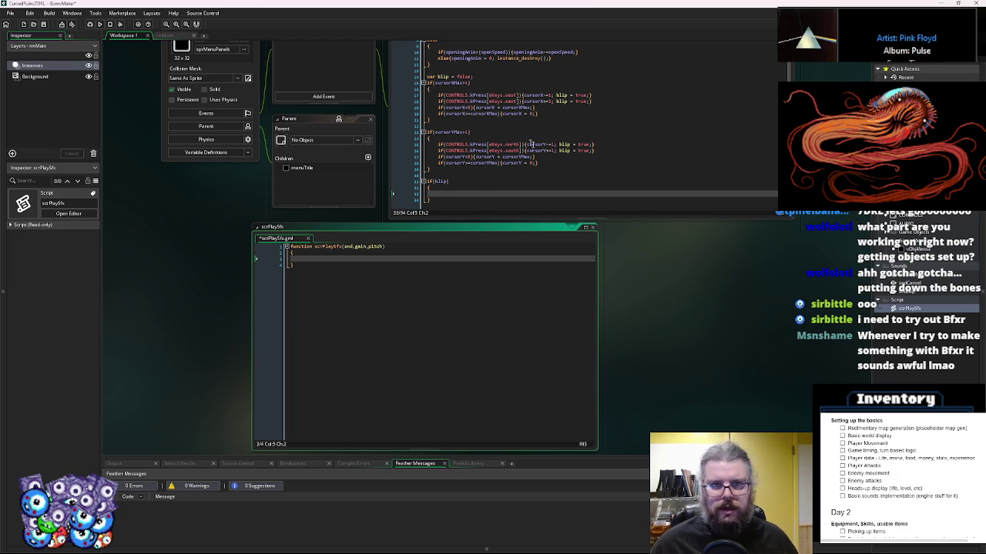
key(ctrl+z)
key(ctrl+z)
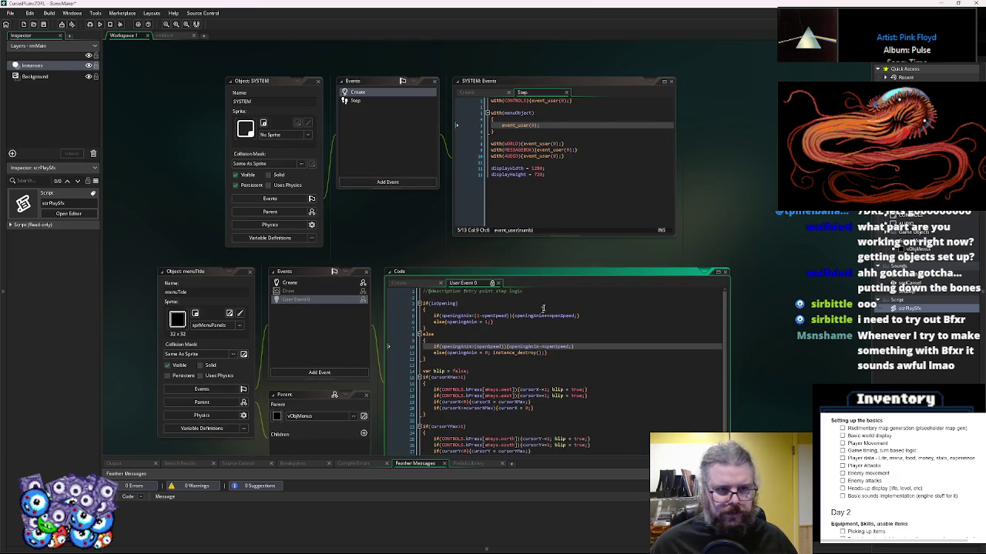
- Add global master volume 1 and SFX volume 0.8 lines below the display size settings
click(581, 193)
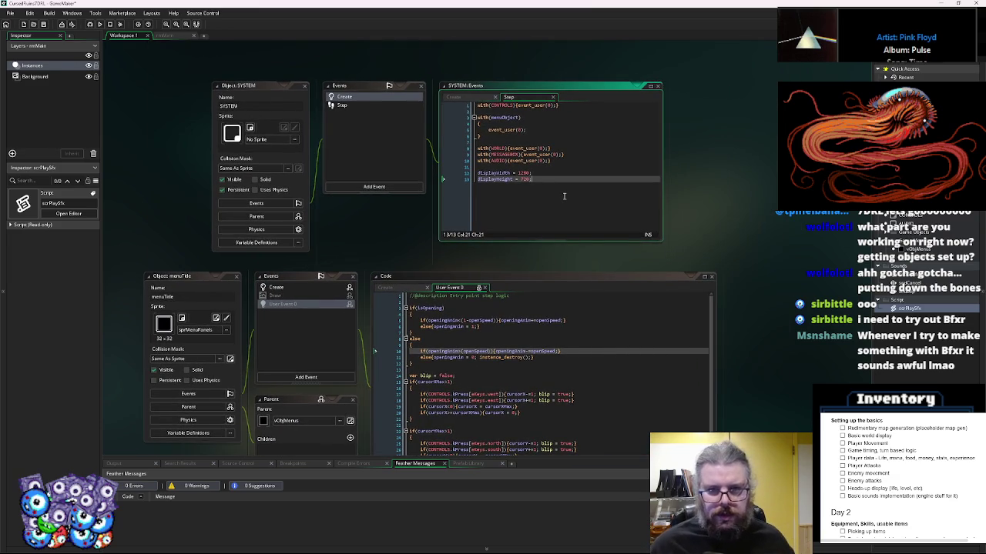
key(Return)
key(Return)
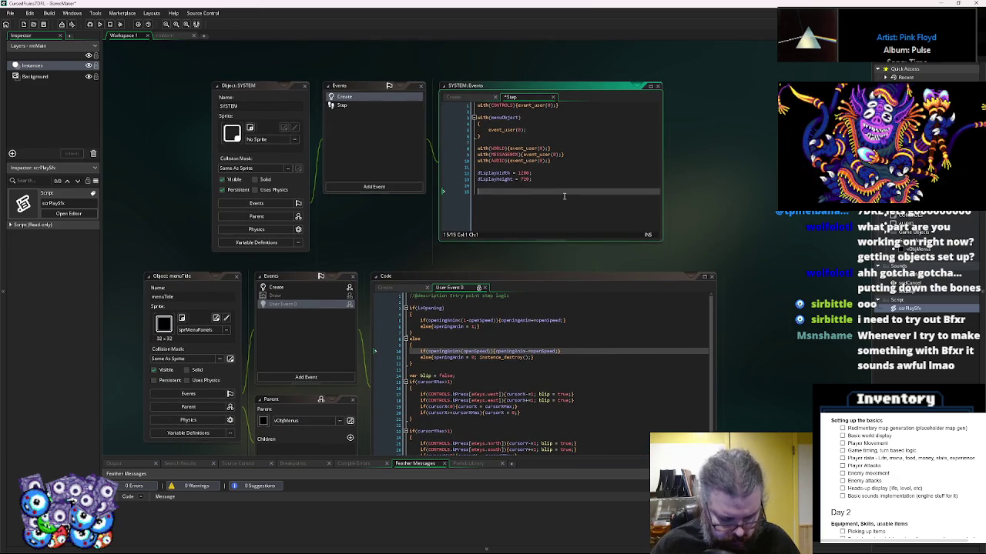
text(global.)
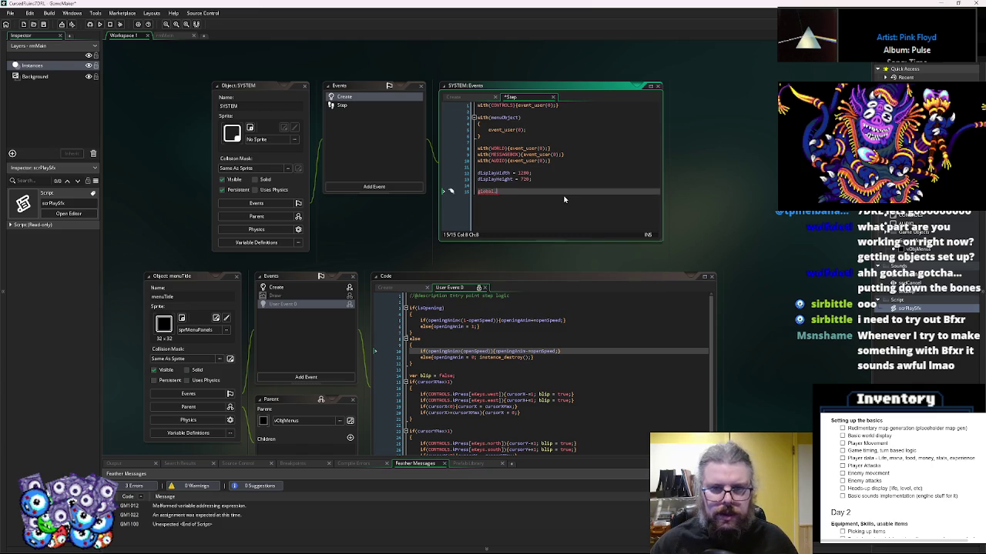
text(sfxMaster = )
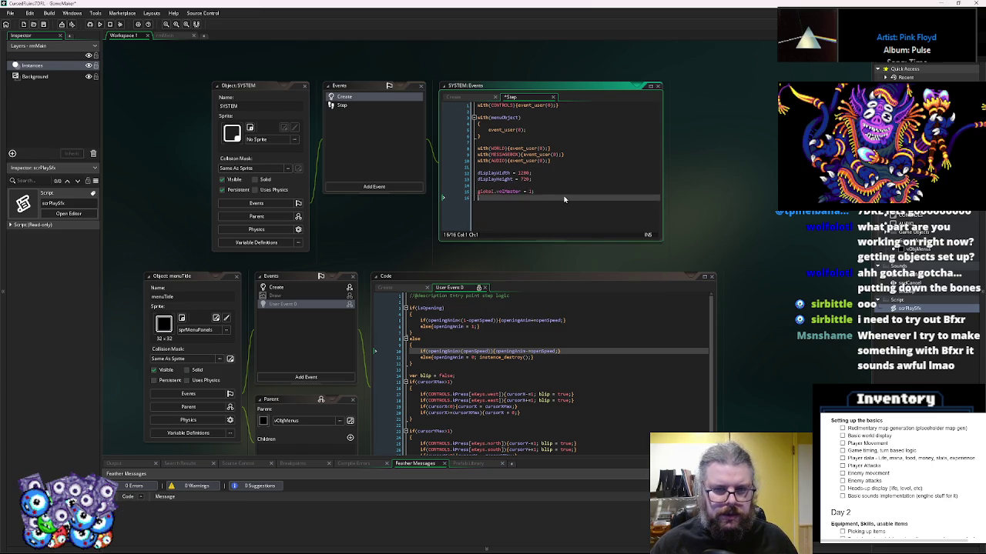
text(1;)
key(Return)
text(glob)
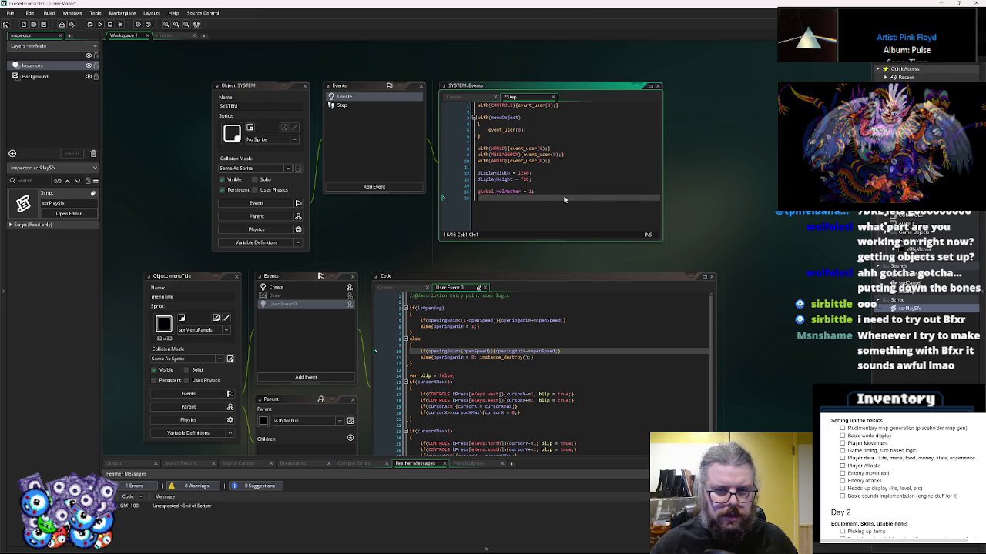
key(BackSpace)
key(BackSpace)
key(BackSpace)
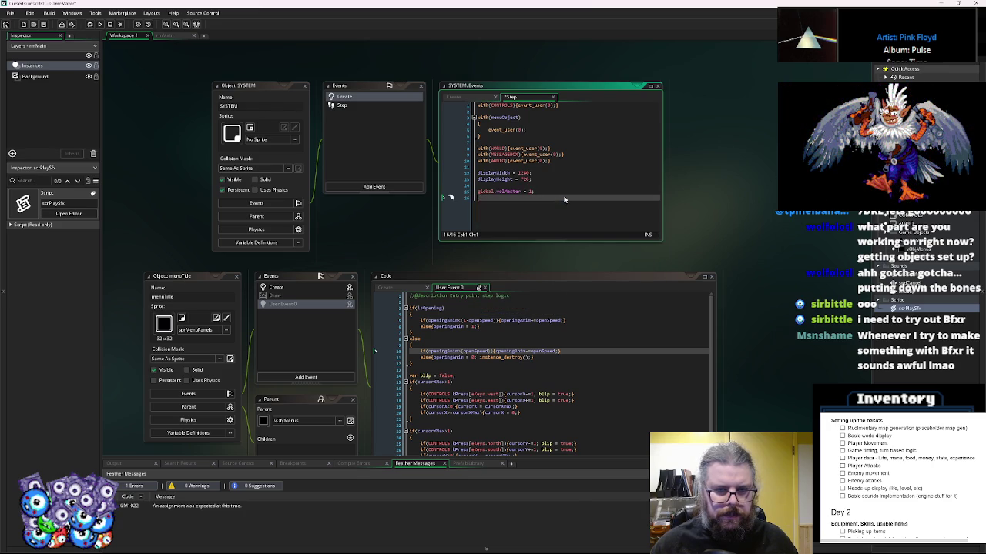
text(global.)
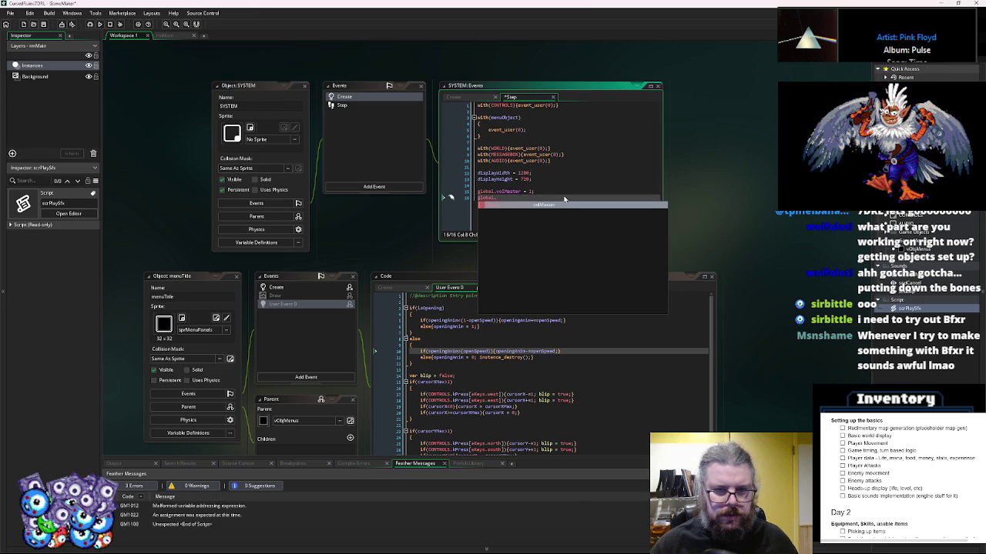
text(lSFX = 0.7)
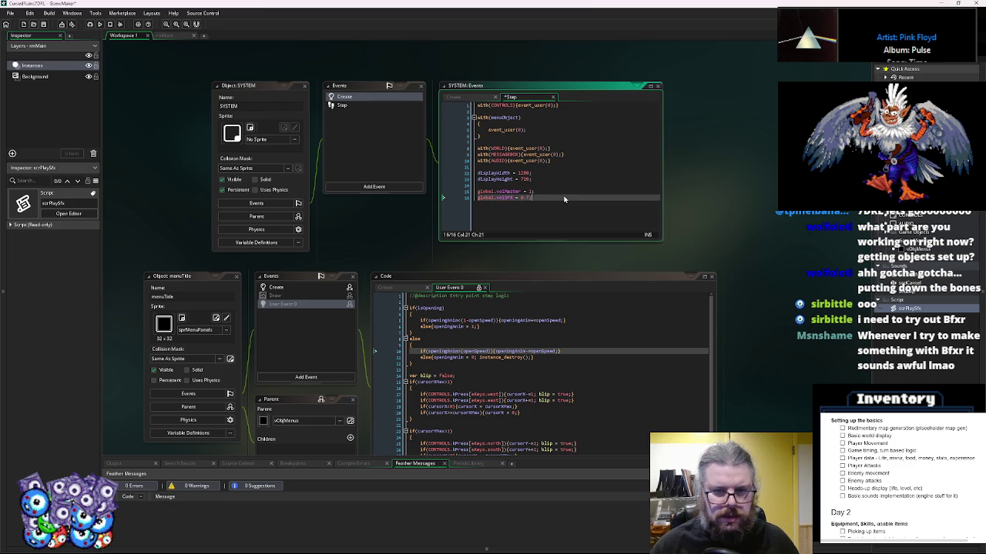
text(8;)
- Add global.volMusic = 0.8, remove the extra line, and select the master and SFX lines
key(Return)
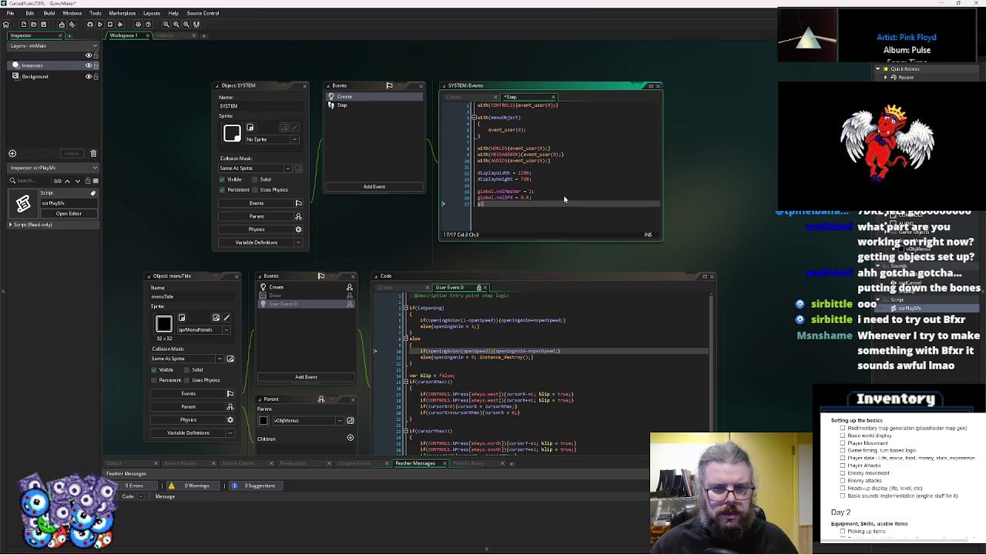
text(o)
text(.)
text(vol)
text(Mast)
text( 0)
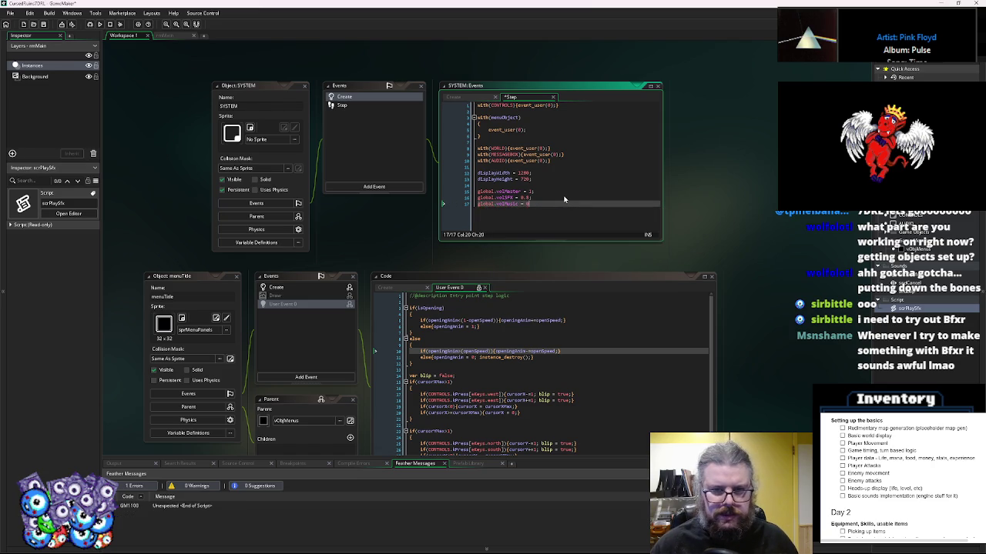
text(.8;)
key(Return)
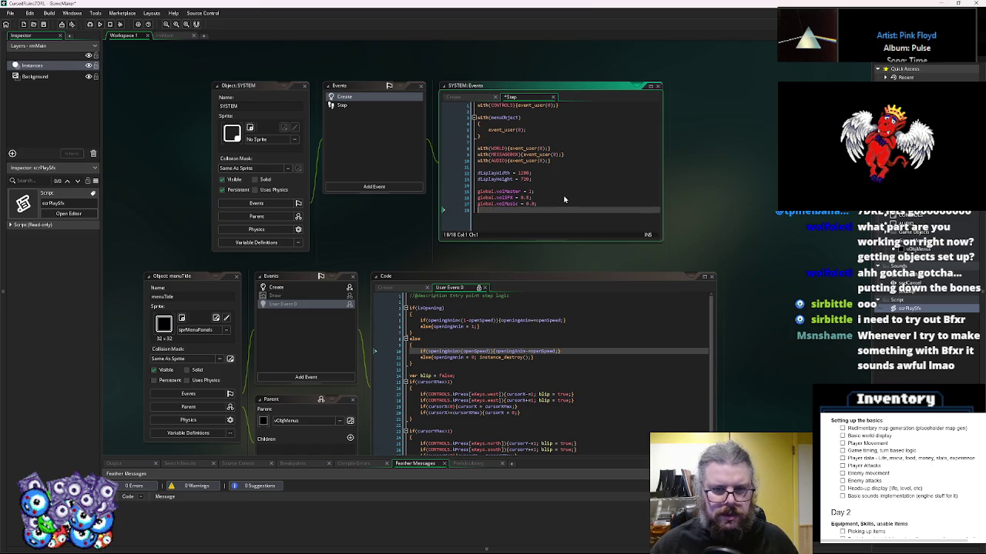
text(global.)
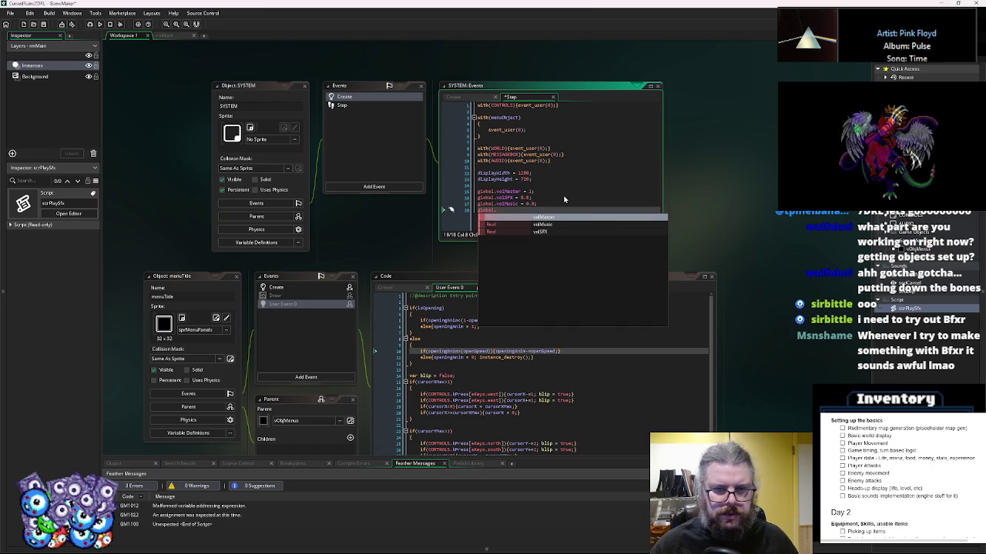
key(BackSpace)
key(BackSpace)
key(BackSpace)
key(BackSpace)
key(BackSpace)
key(BackSpace)
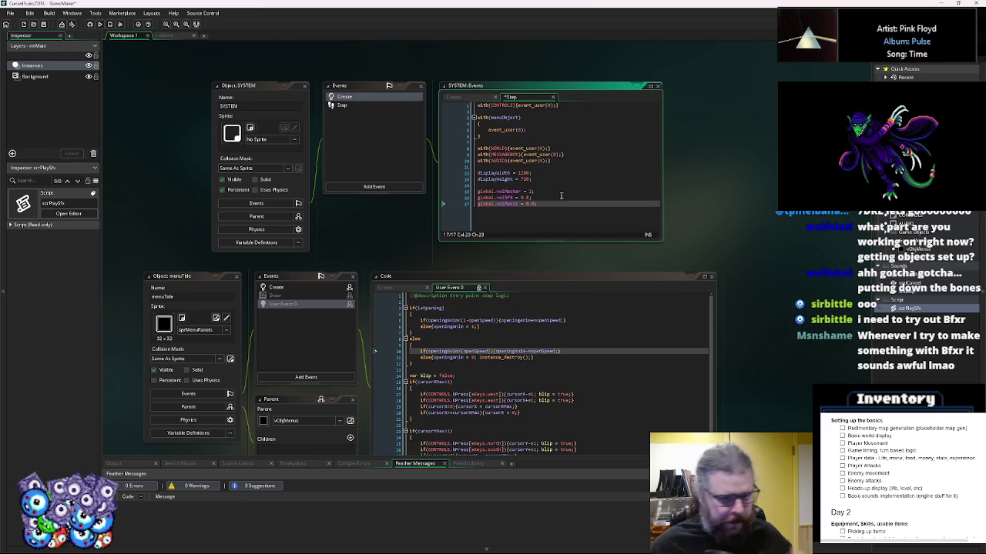
scroll(563, 199, down, 3)
key(shift+Left)
key(shift+Left)
key(shift+Left)
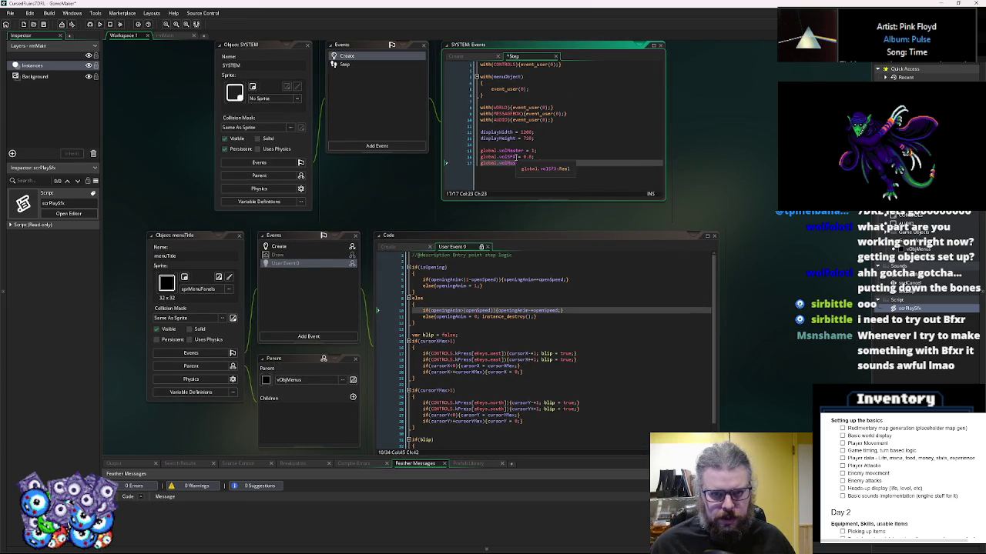
drag(486, 158, 472, 152)
- Paste the global.volMaster and global.volSFX lines into scrPlaySfx, indented, with a new line above
click(554, 162)
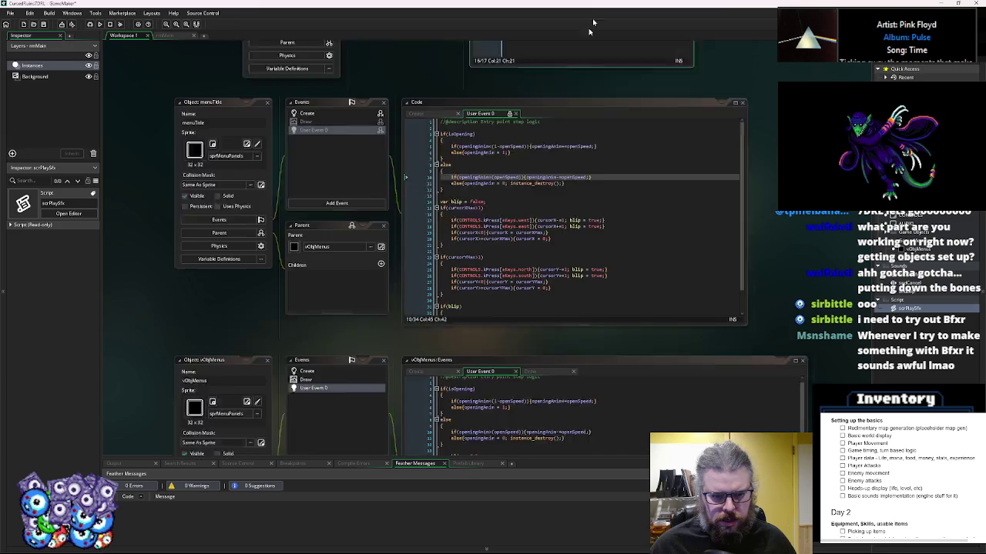
text(global.volMaster = 1;)
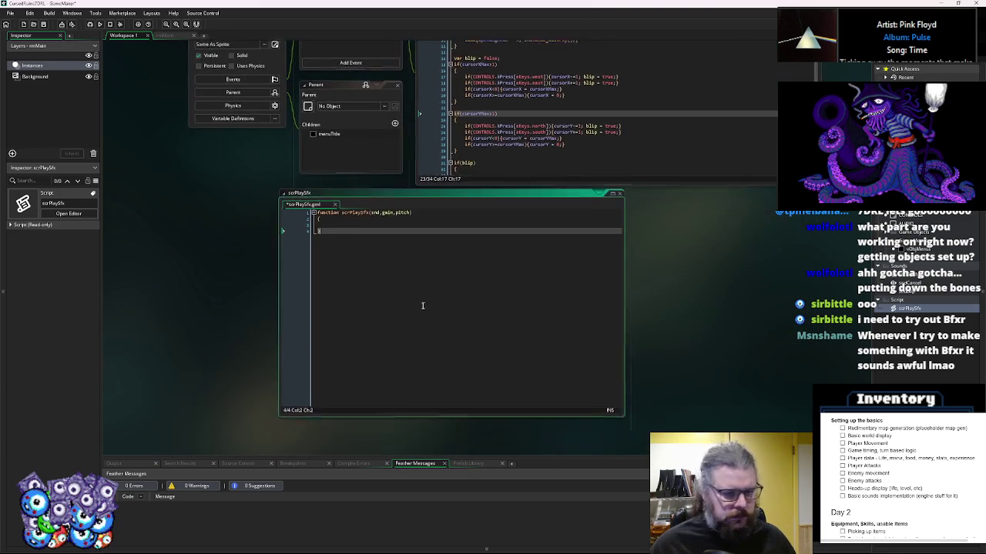
key(Return)
text(global.volSFX)
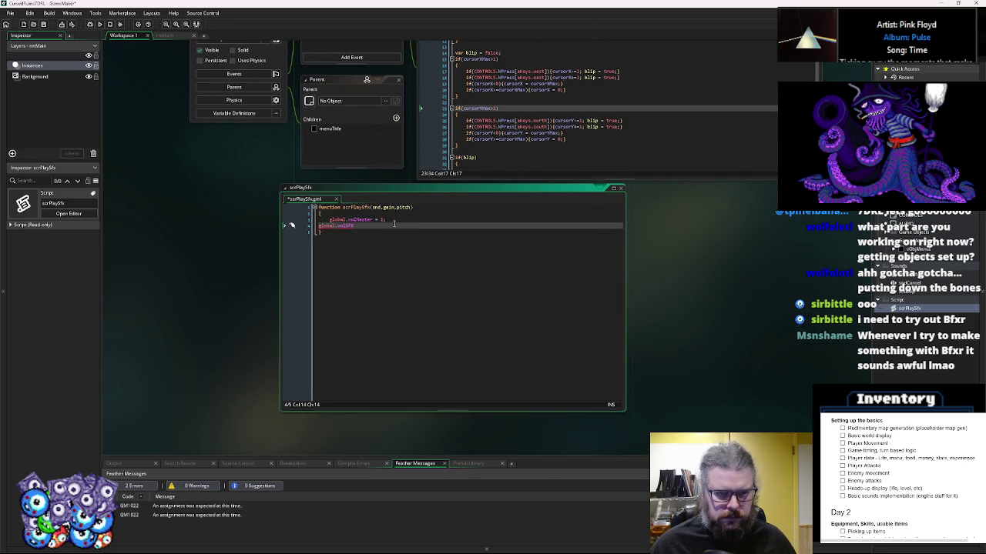
key(Return)
key(Up)
key(Home)
key(Tab)
key(Up)
key(Up)
key(End)
key(Return)
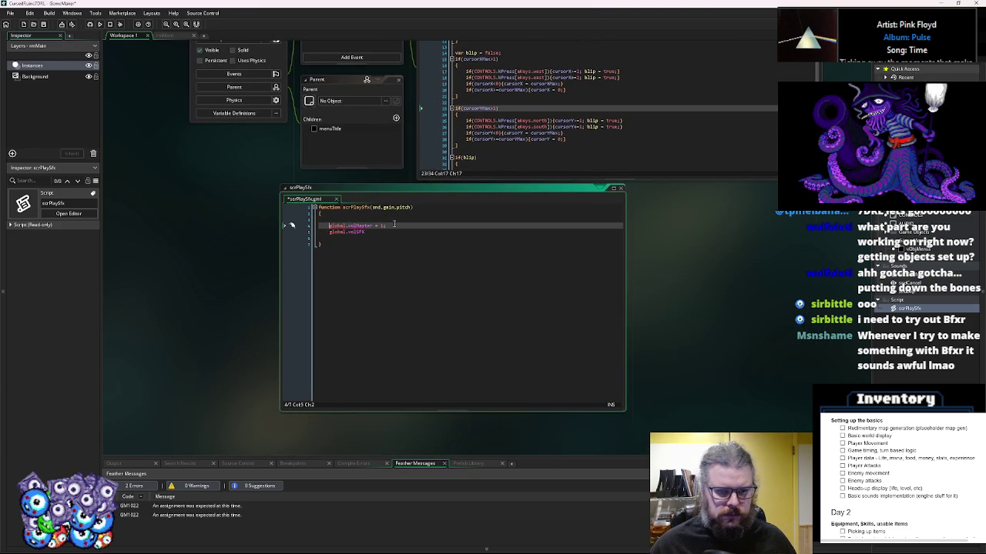
- Write var snd = audio_play_sound(snd,10,false,gain*global.volMaster)
text(var snd = audio_)
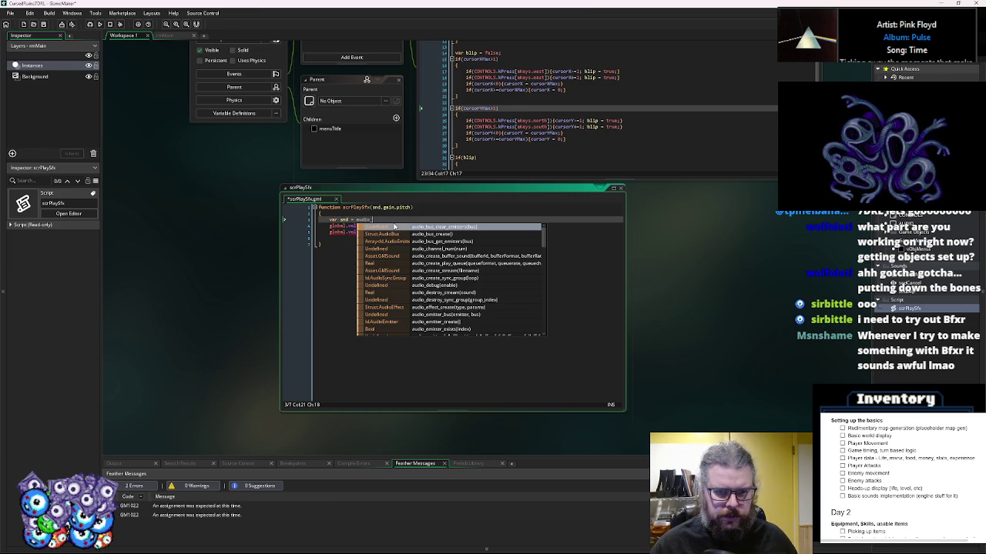
text(play_sound(snd)
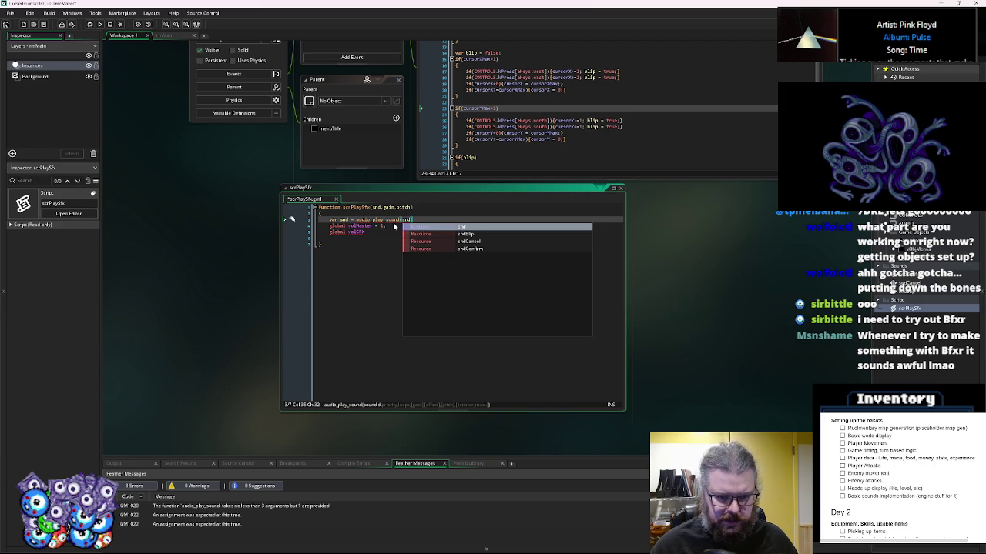
text(,10,f)
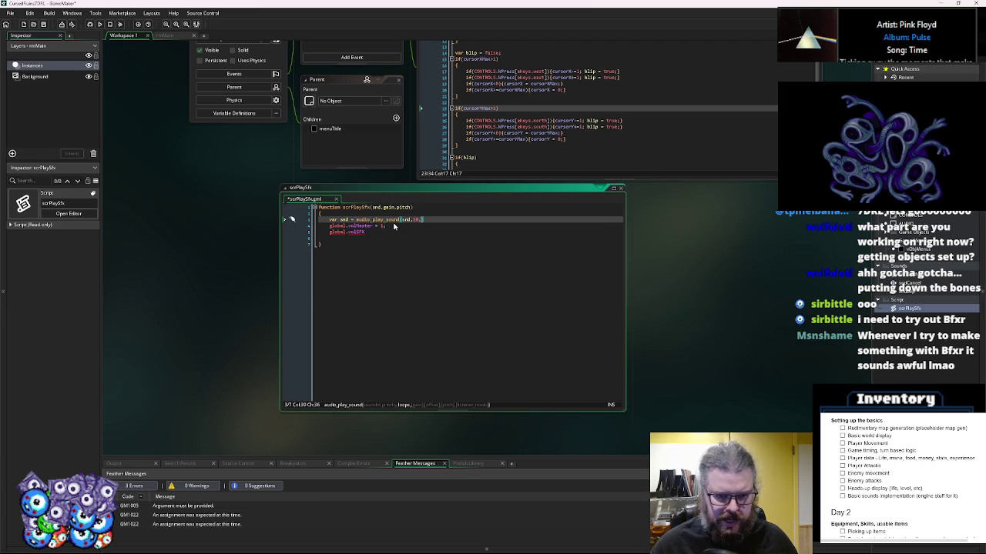
text(alse)
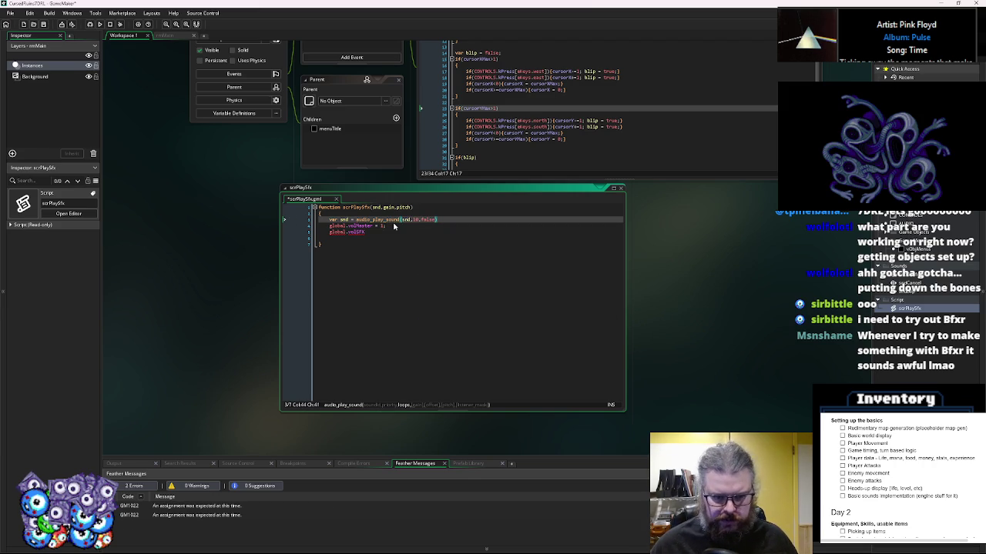
text(,)
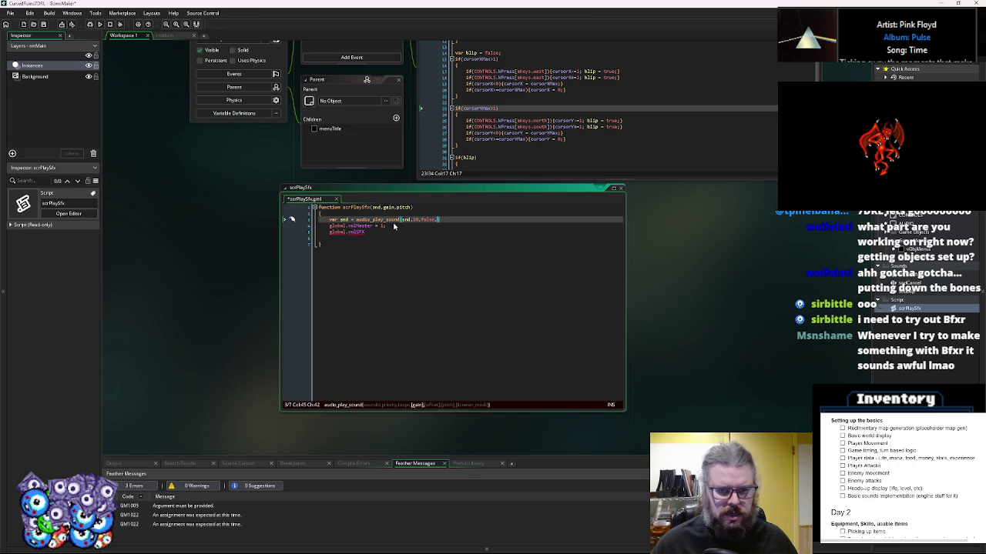
text(gain*)
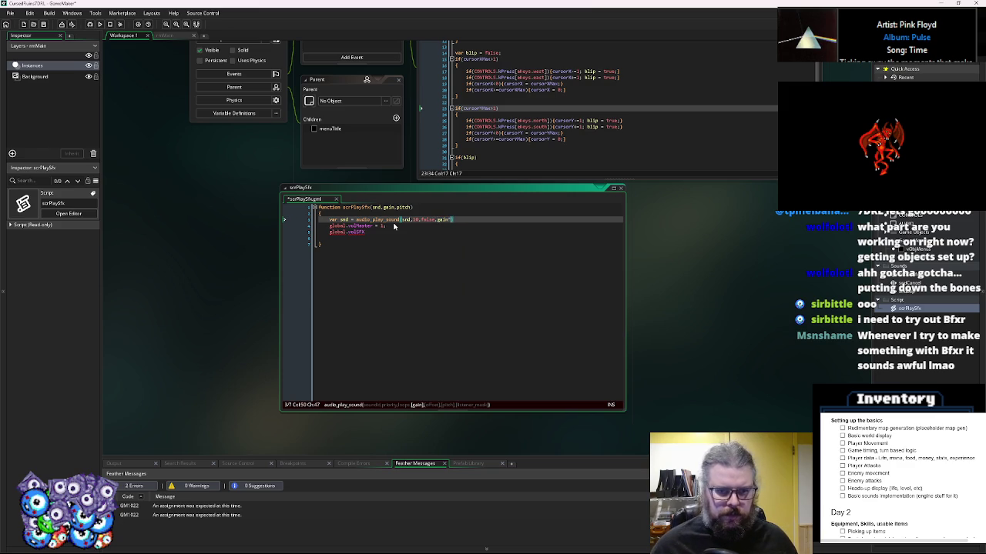
drag(372, 226, 329, 226)
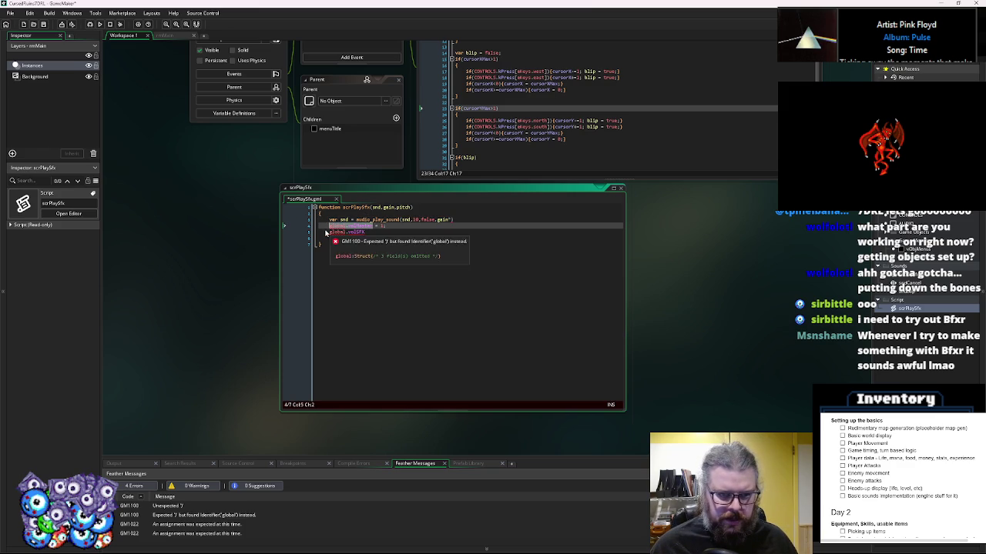
key(ctrl+c)
click(449, 220)
text(*)
key(ctrl+v)
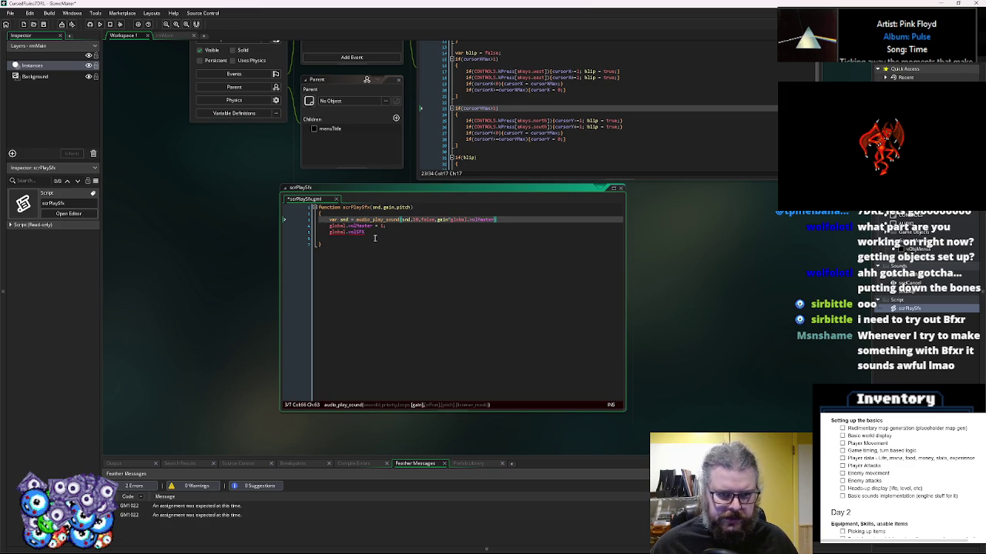
- Also multiply the gain by global.volSFX and delete the leftover volume lines
drag(365, 233, 326, 238)
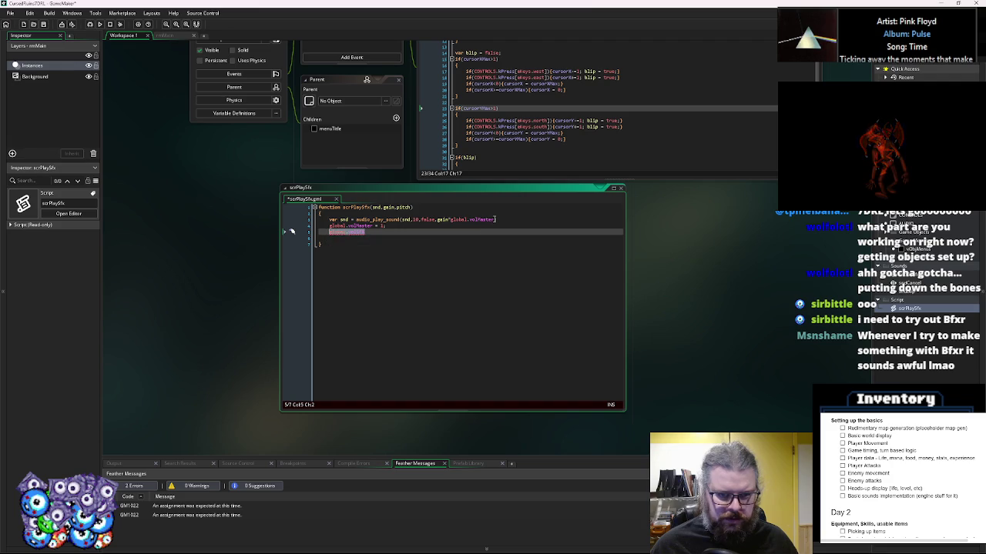
click(497, 220)
text(*)
key(ctrl+v)
drag(490, 234, 304, 225)
key(Delete)
key(Delete)
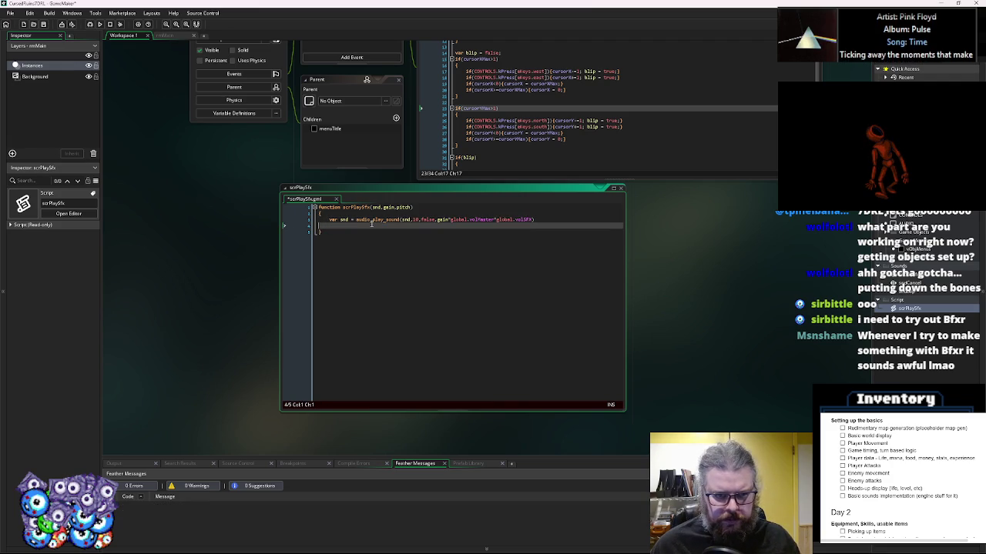
click(539, 219)
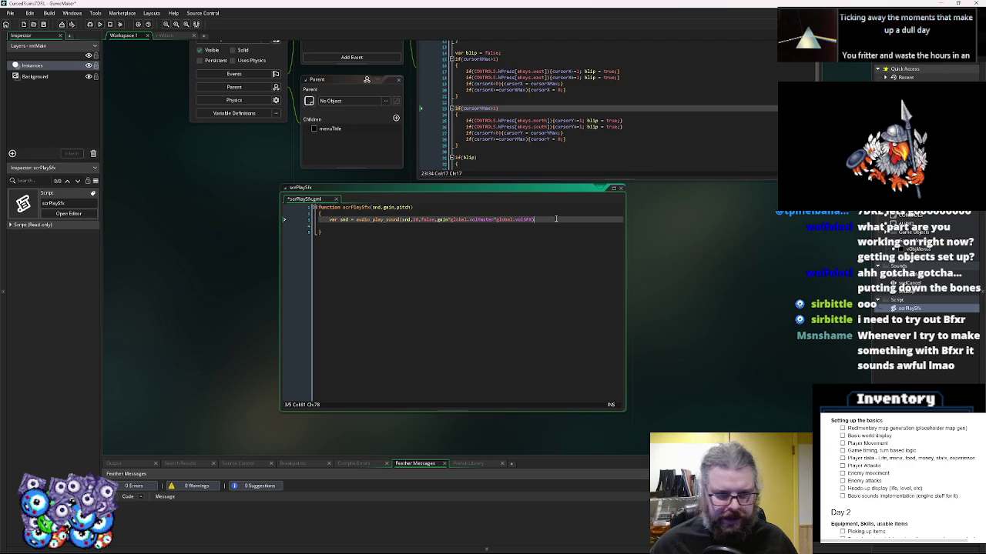
- End the audio call with a semicolon and add 'return snd;' to scrPlaySfx
text(;)
key(Down)
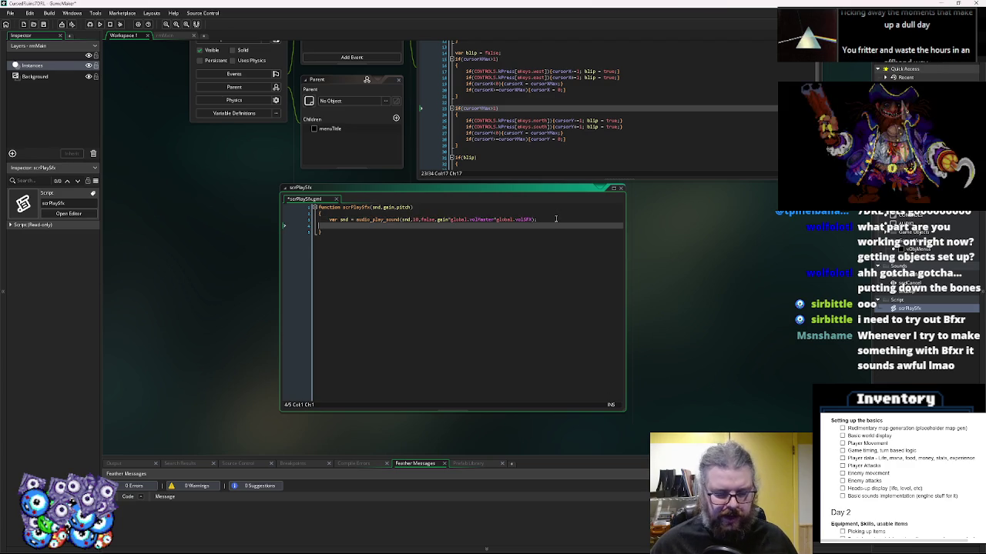
text(r)
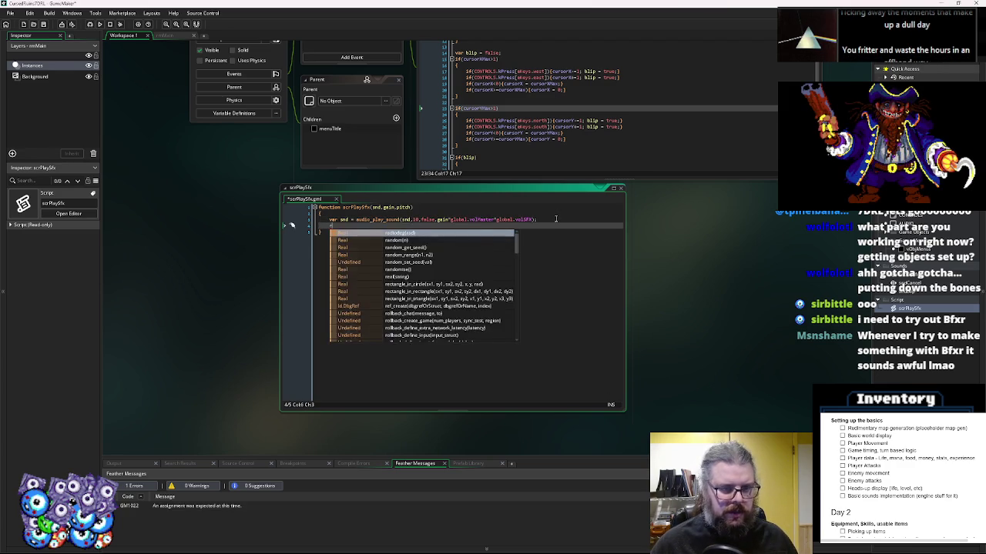
text(eturn n snd;)
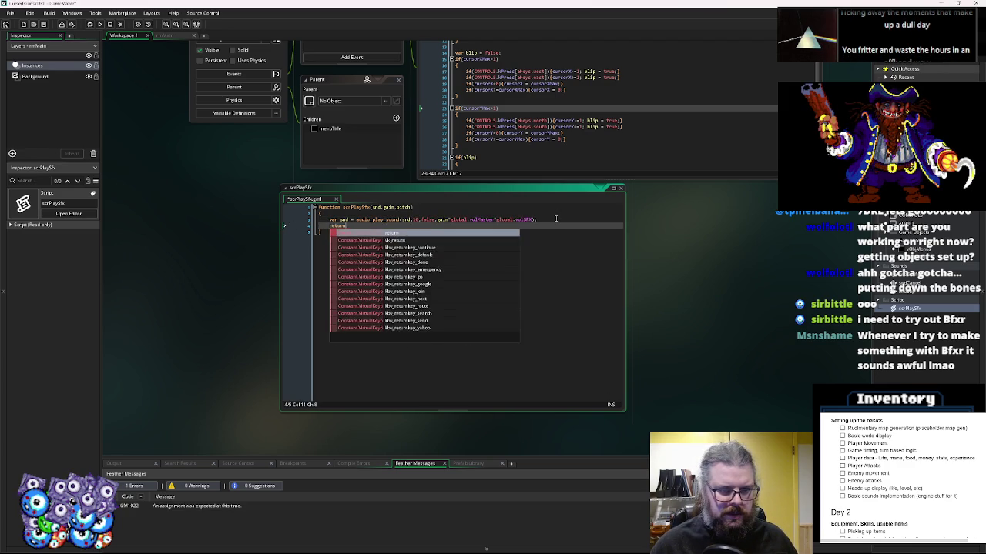
key(Down)
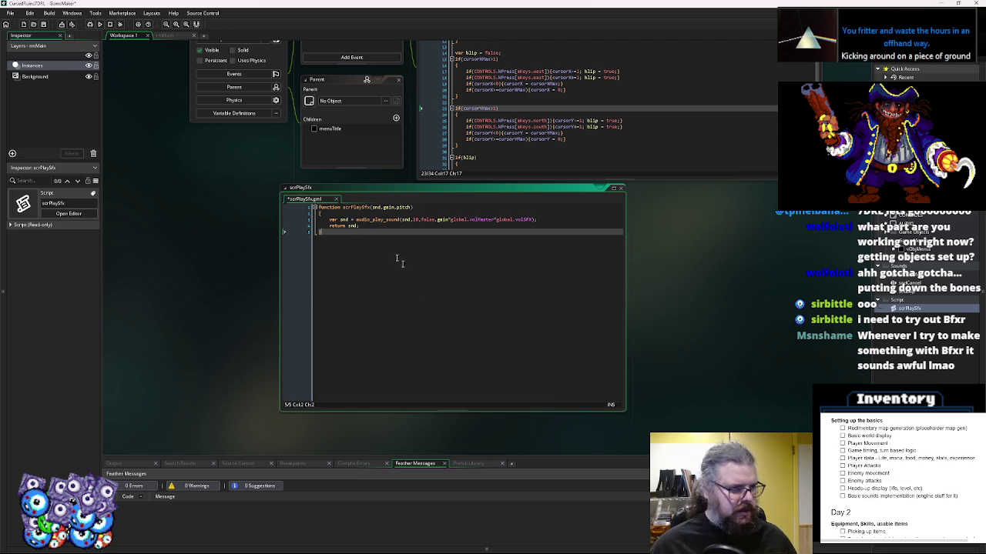
- Bring vObjMenus' User Event 0 code into view and place the caret in it
click(360, 208)
click(402, 234)
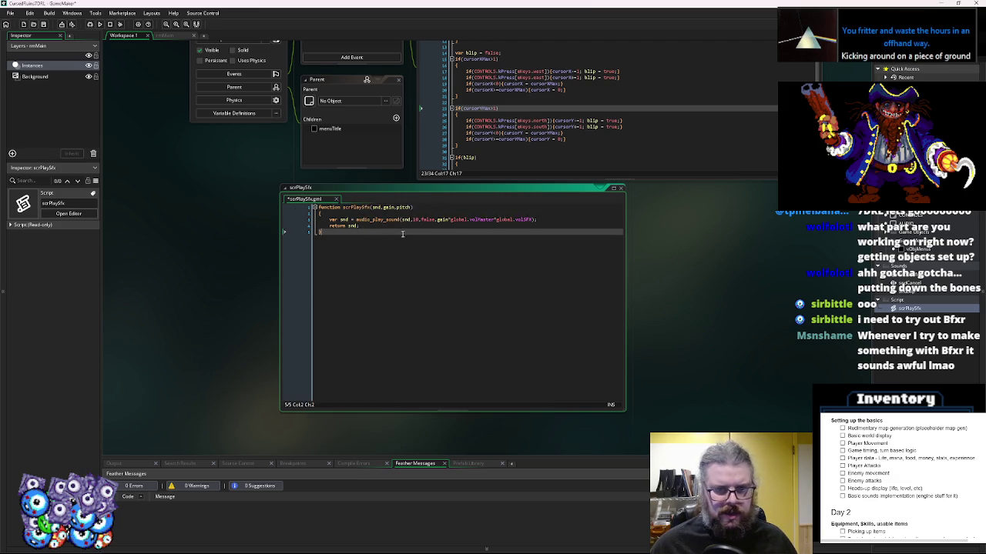
click(503, 353)
click(507, 338)
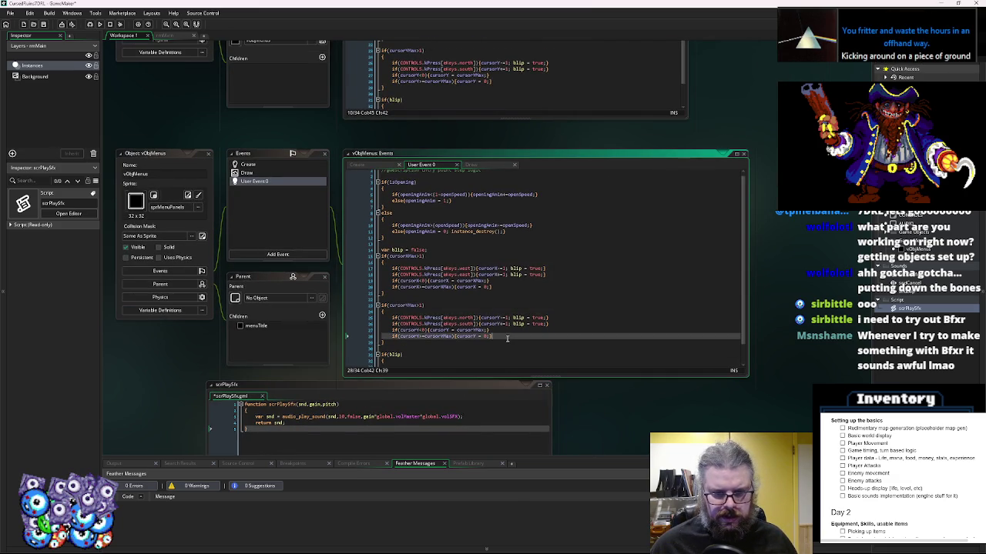
- Start a scrPlaySfx( call inside the if(blip) block at the end of User Event 0
scroll(493, 339, down, 1)
click(463, 352)
click(466, 346)
text(scrPlaySfx()
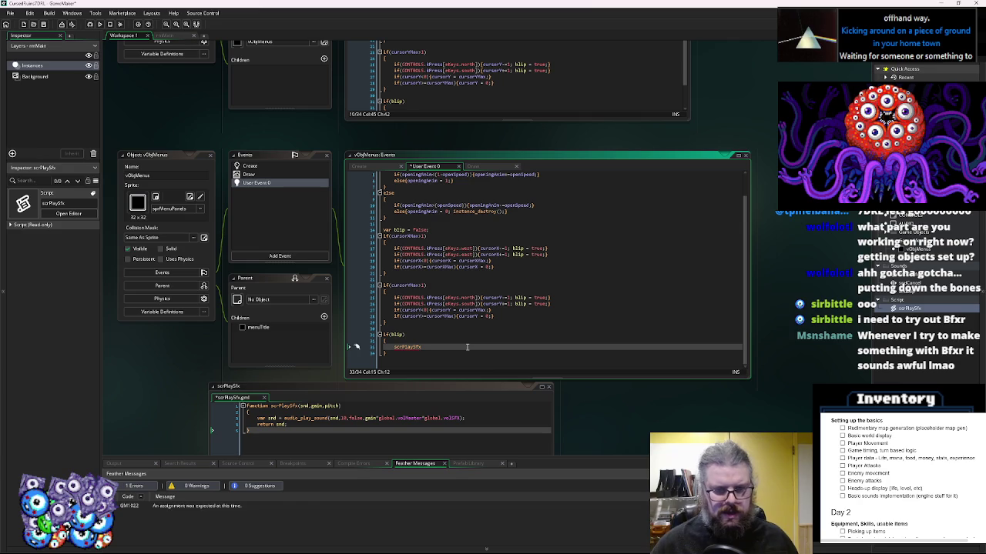
key(Left)
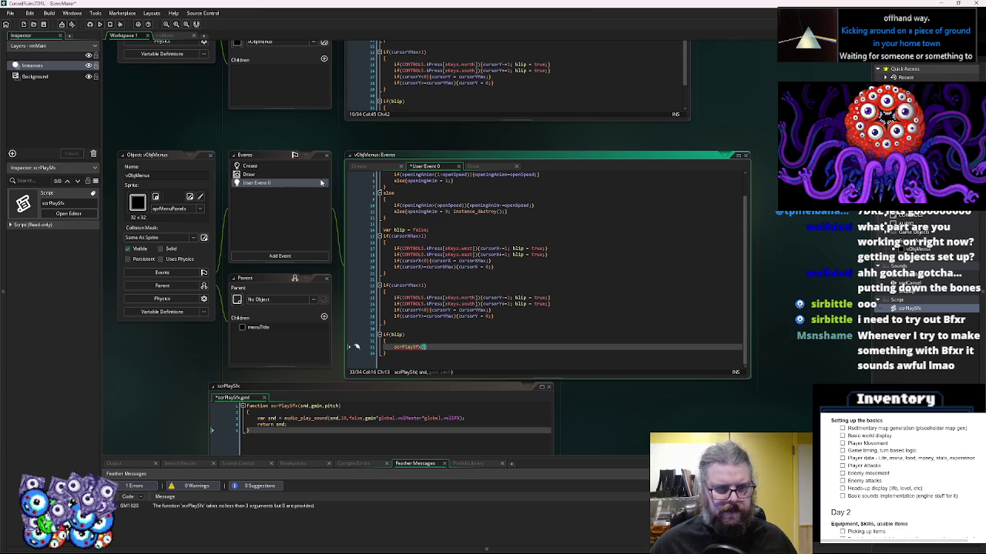
- Check the cursorSoundX and cursorSoundY variables in the Create code
click(296, 166)
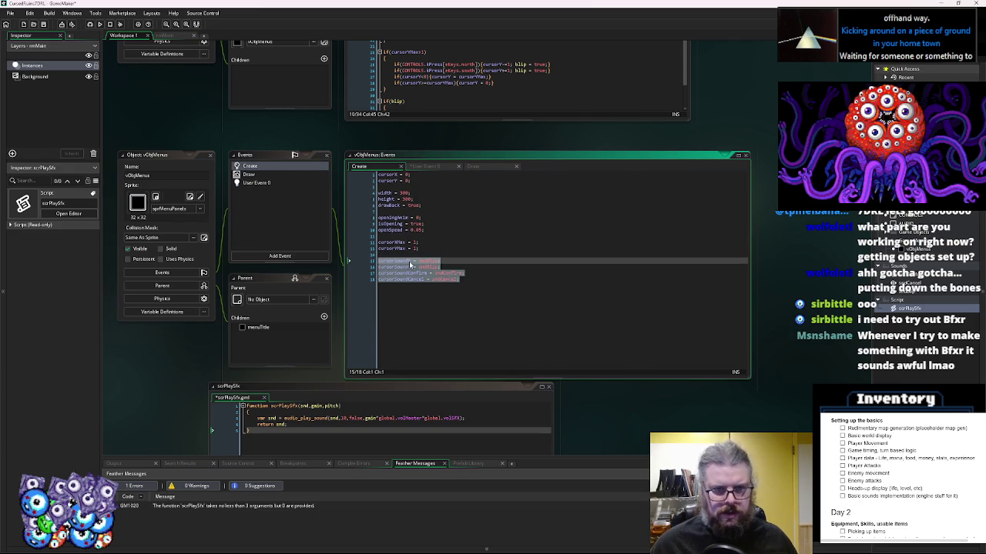
click(410, 263)
double_click(392, 261)
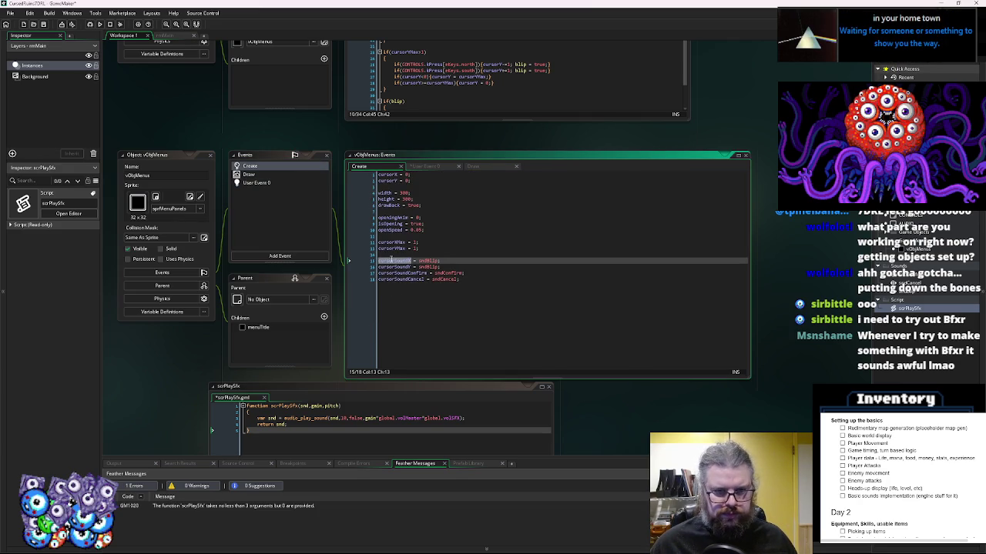
click(448, 266)
drag(449, 267, 362, 261)
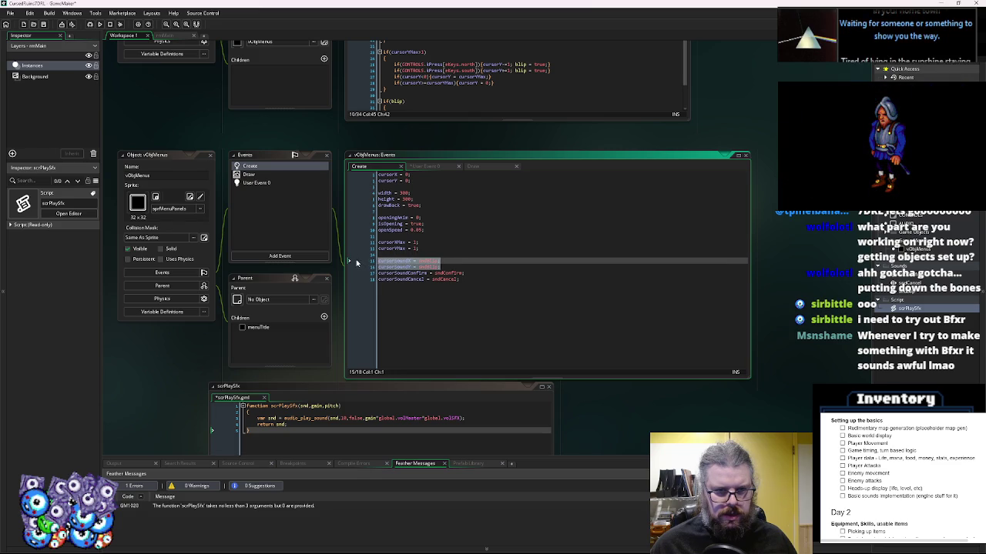
- Back in User Event 0, erase the unfinished scrPlaySfx call and the trailing if(blip) block
click(273, 185)
click(273, 186)
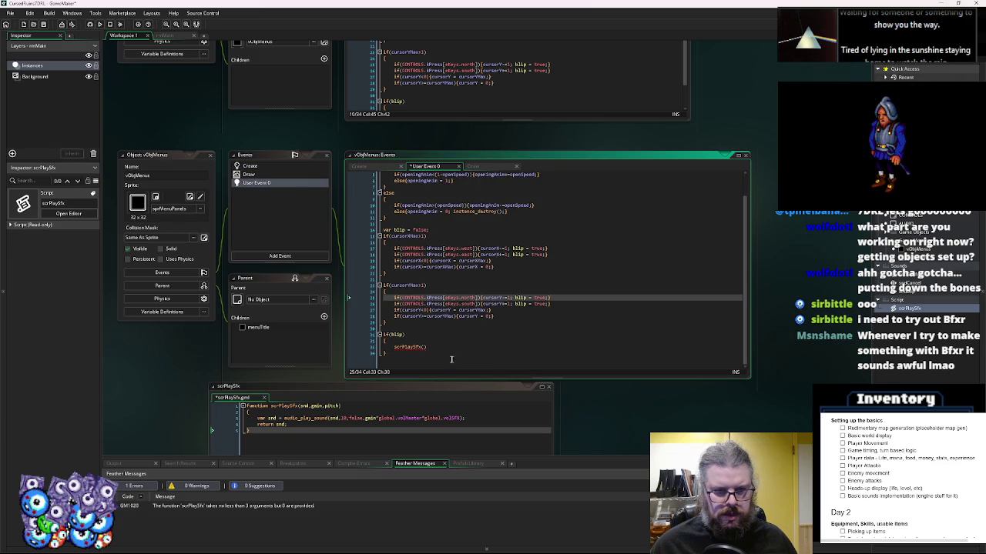
click(426, 347)
key(BackSpace)
key(BackSpace)
key(BackSpace)
drag(398, 352, 374, 333)
key(BackSpace)
click(503, 289)
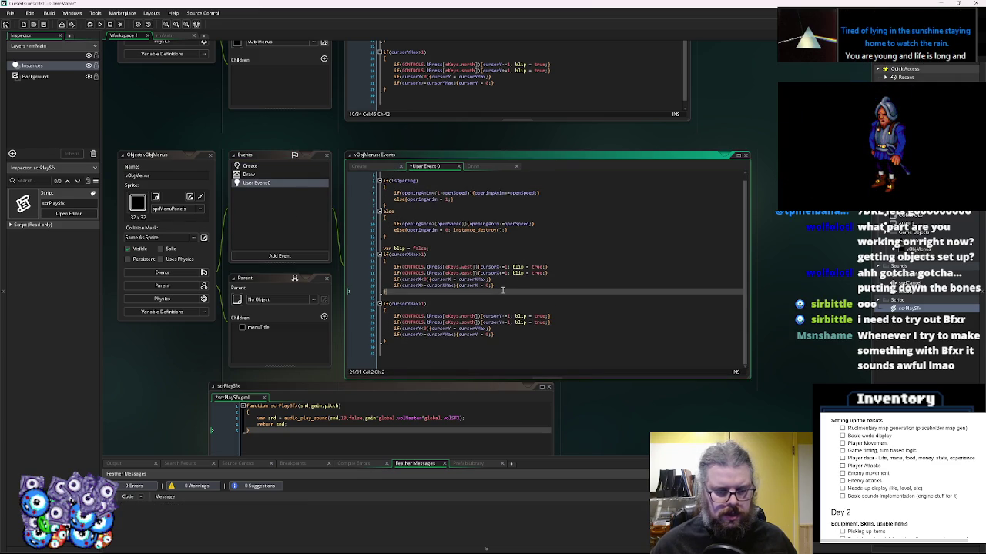
- Paste an if(blip){} block after the cursorX clamp and close the menuTitle windows
key(Return)
key(ctrl+v)
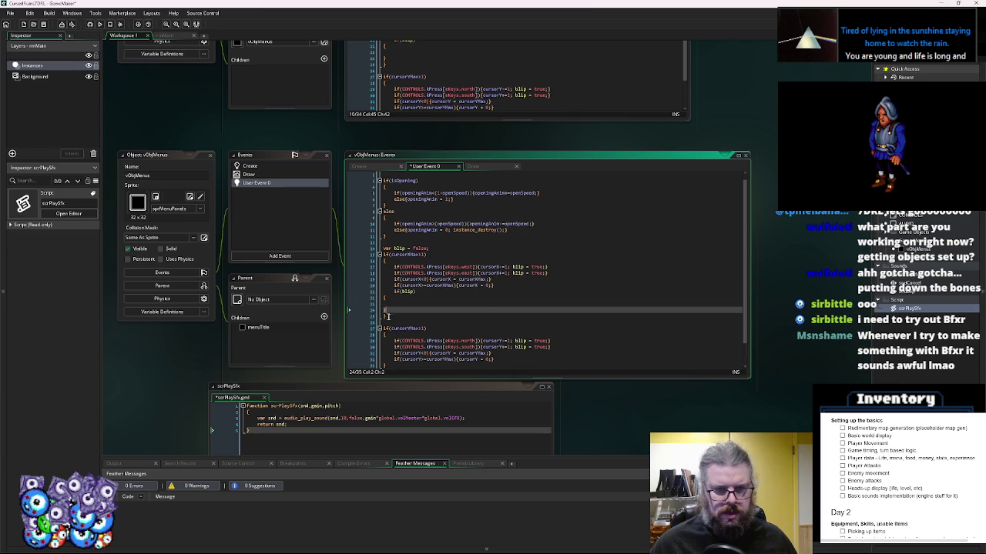
click(372, 300)
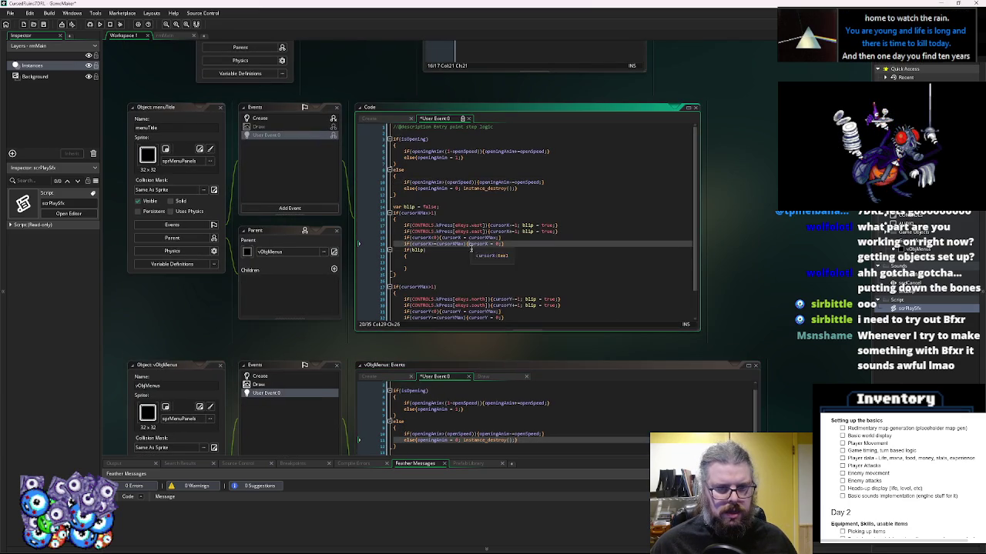
scroll(367, 144, down, 3)
scroll(368, 145, up, 3)
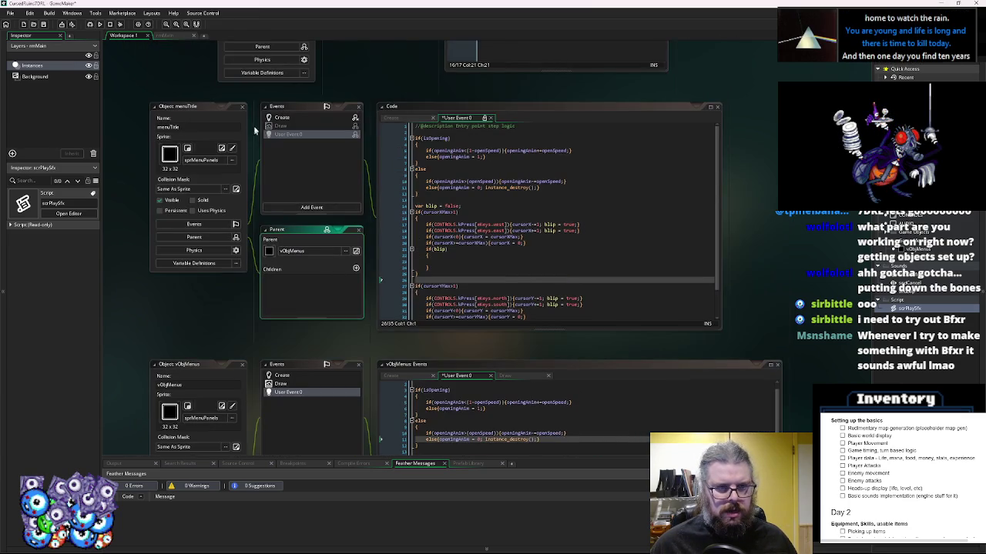
click(283, 118)
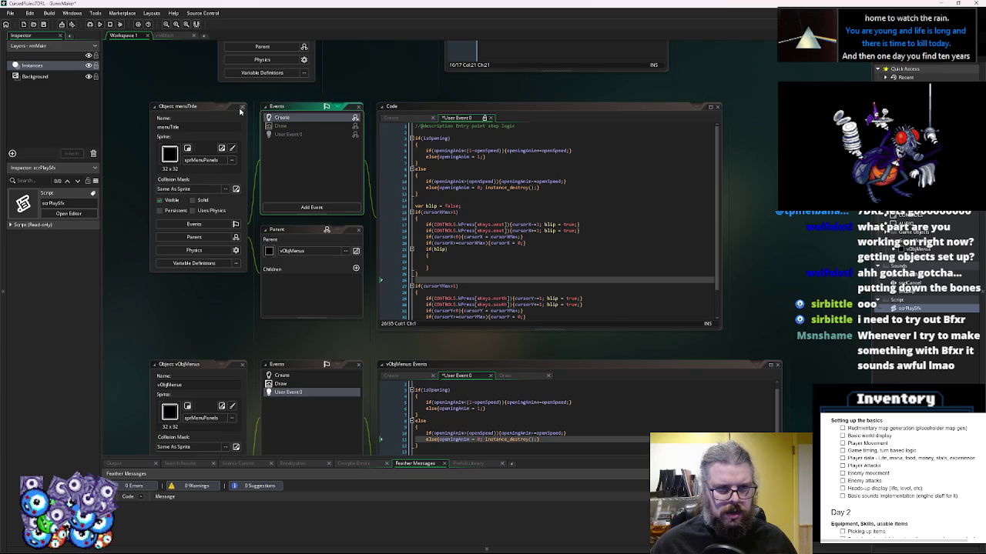
click(241, 107)
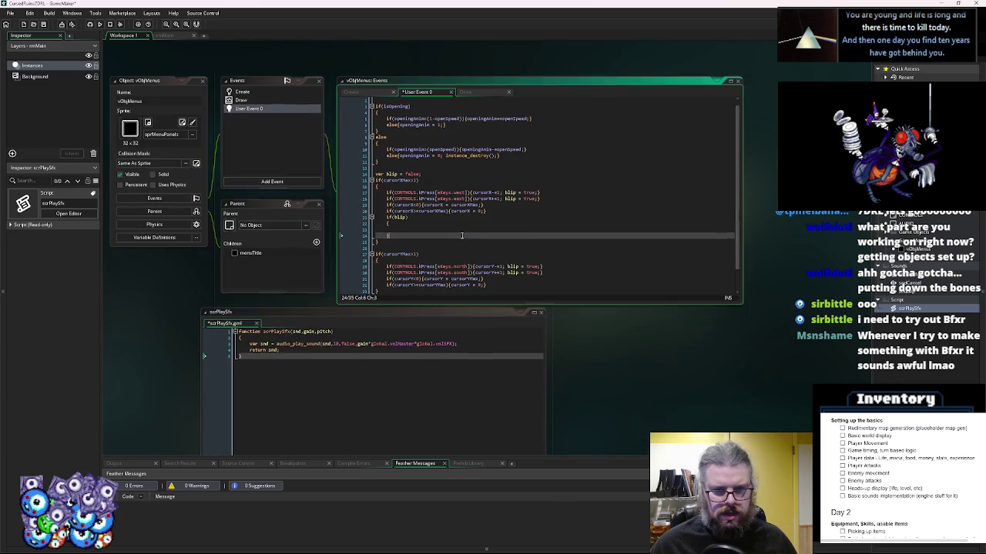
- Add 'blip = false;' above the vertical checks and copy the if(blip) block after the cursorY clamp
click(387, 173)
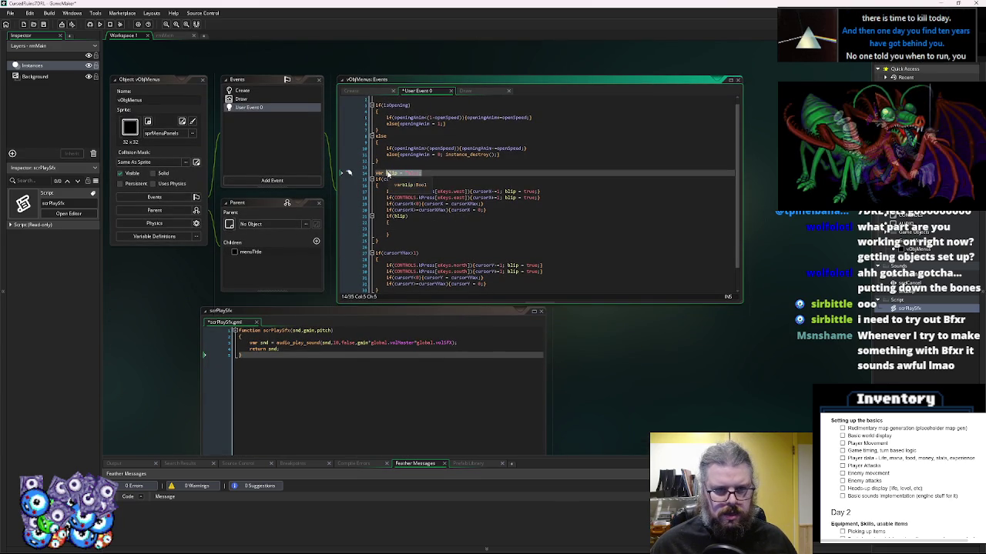
click(392, 247)
text(blip = false;)
drag(408, 215, 382, 216)
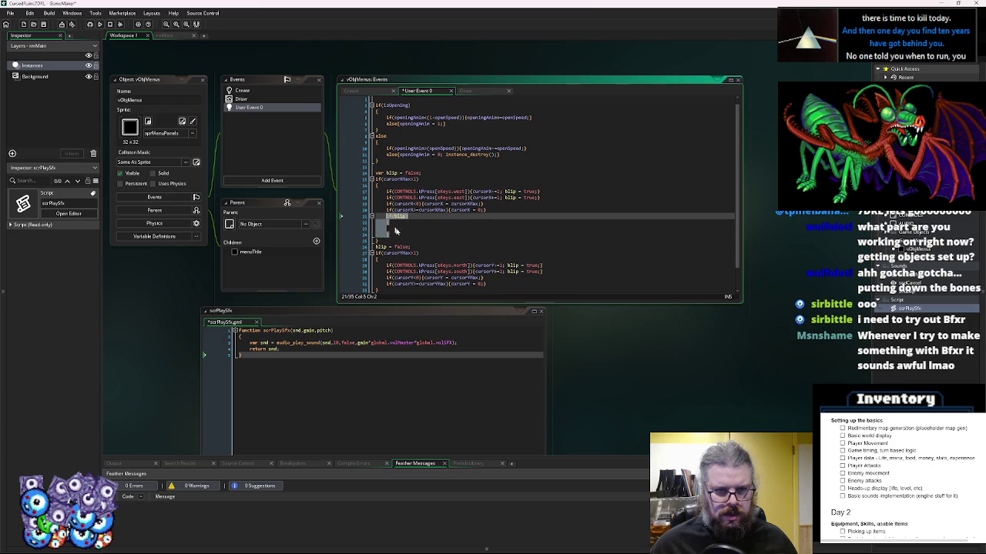
scroll(429, 263, down, 1)
key(ctrl+c)
click(504, 260)
key(Return)
key(ctrl+v)
- Enlarge the vObjMenus code window, undo a stray edit, and return to the first if(blip) block
drag(484, 302, 484, 324)
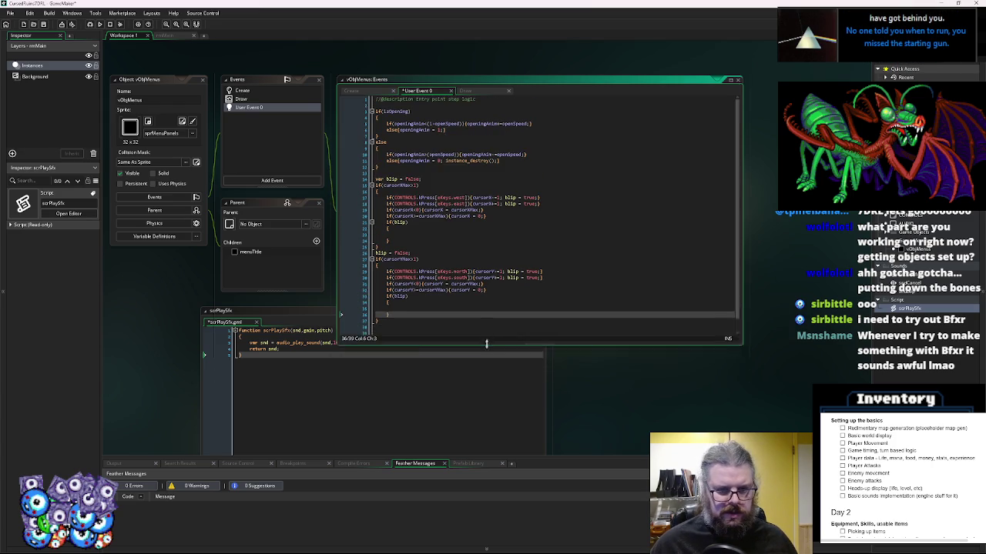
click(453, 269)
click(293, 116)
click(467, 243)
key(ctrl+z)
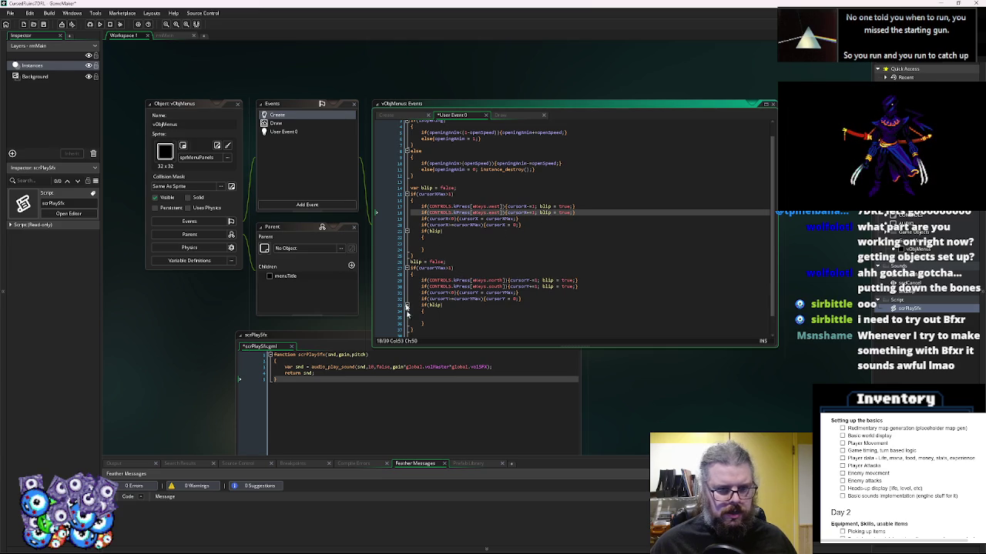
click(451, 243)
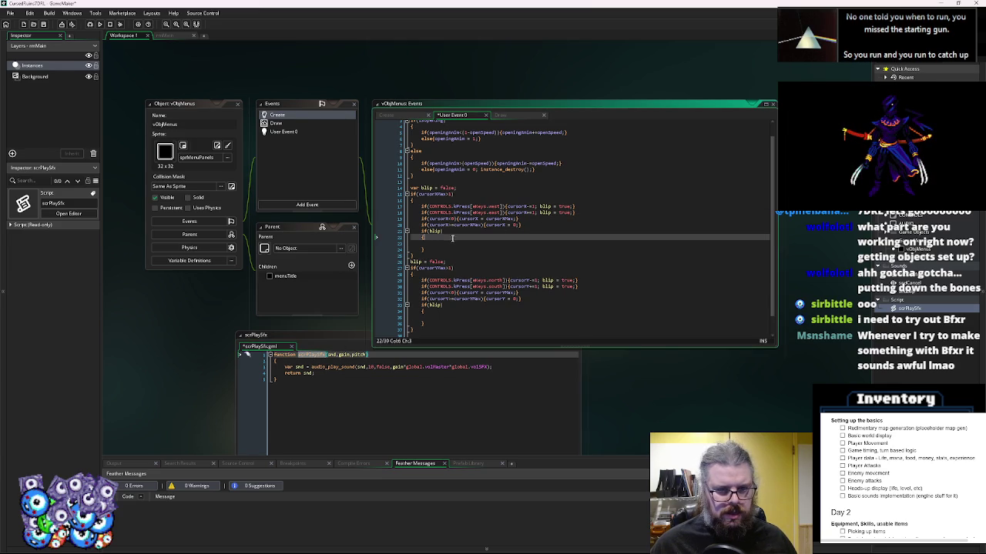
- Start a scrPlaySfx() call and check the cursorSoundX name in the Create code
text(scrPlaySfx())
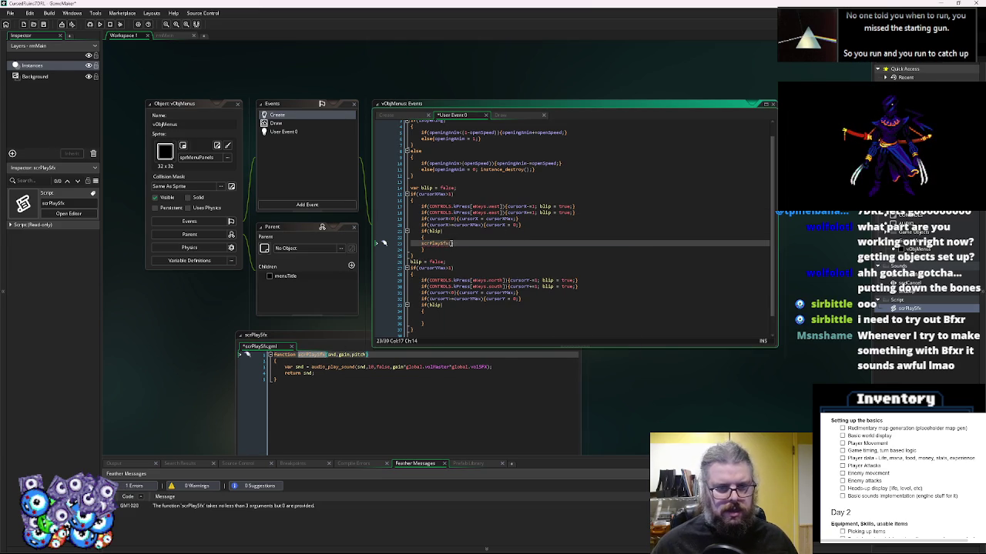
double_click(295, 114)
double_click(438, 223)
double_click(423, 210)
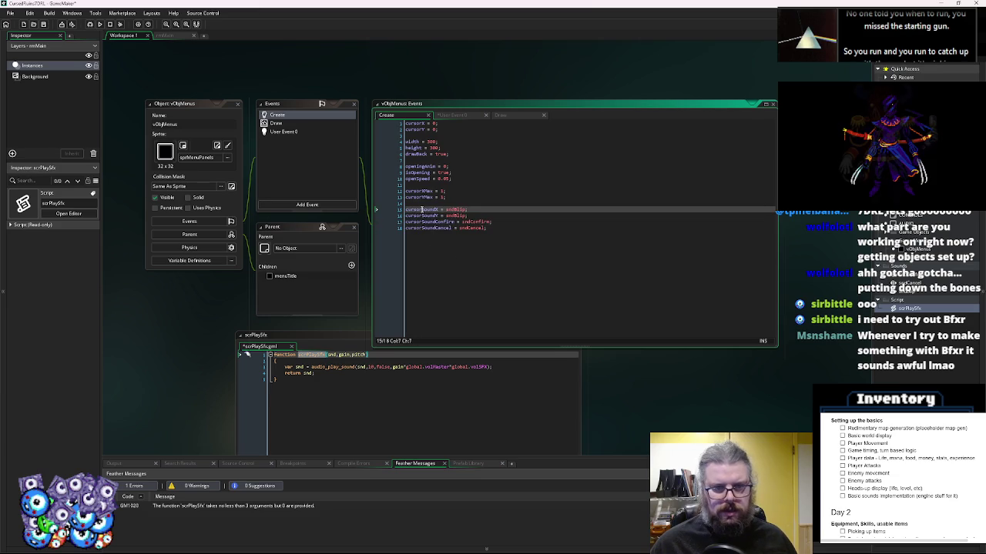
click(290, 131)
double_click(290, 131)
- Complete scrPlaySfx(cursorSoundX,1,0.95+random(0.1)); in the first if(blip) block and indent it
text(cursorSound)
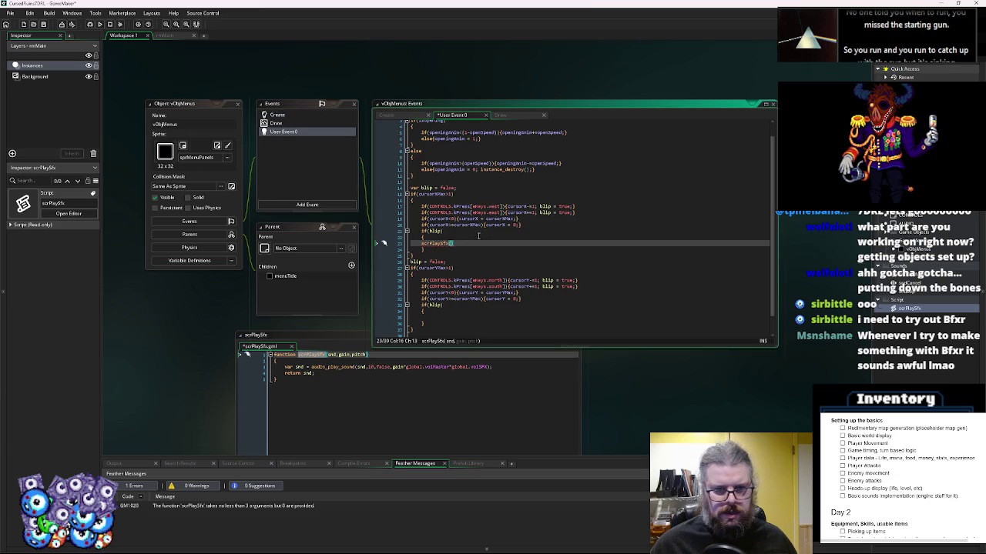
text(1,0.9)
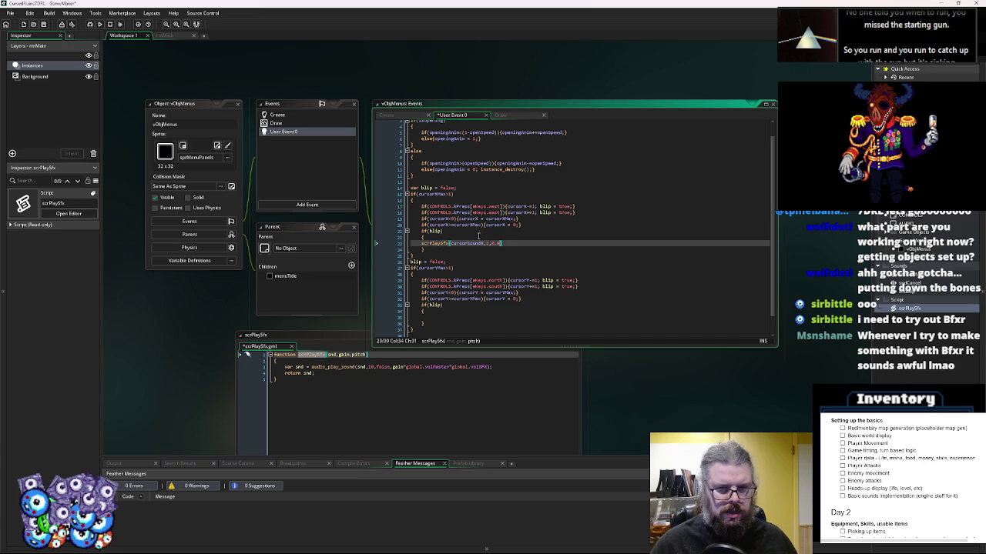
text(5+r)
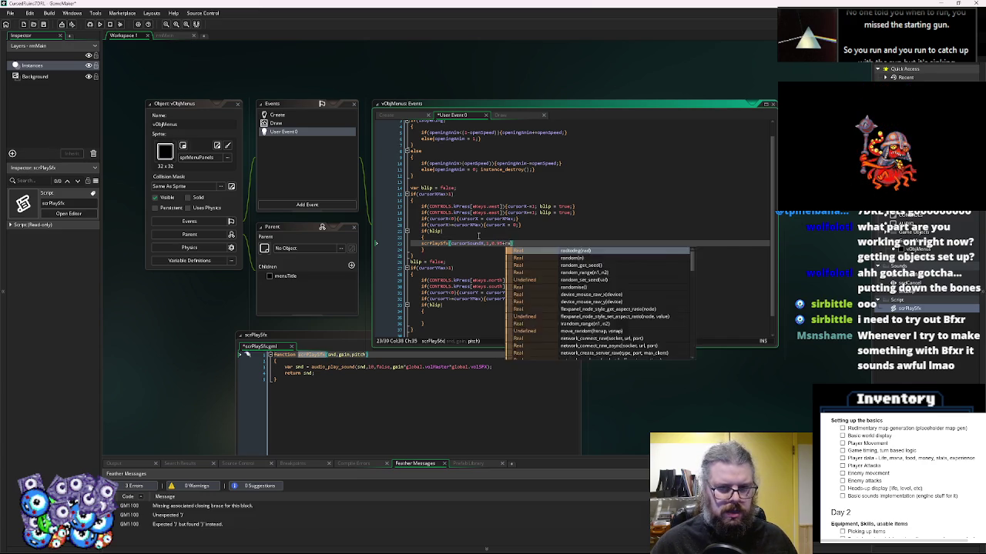
text(andom()
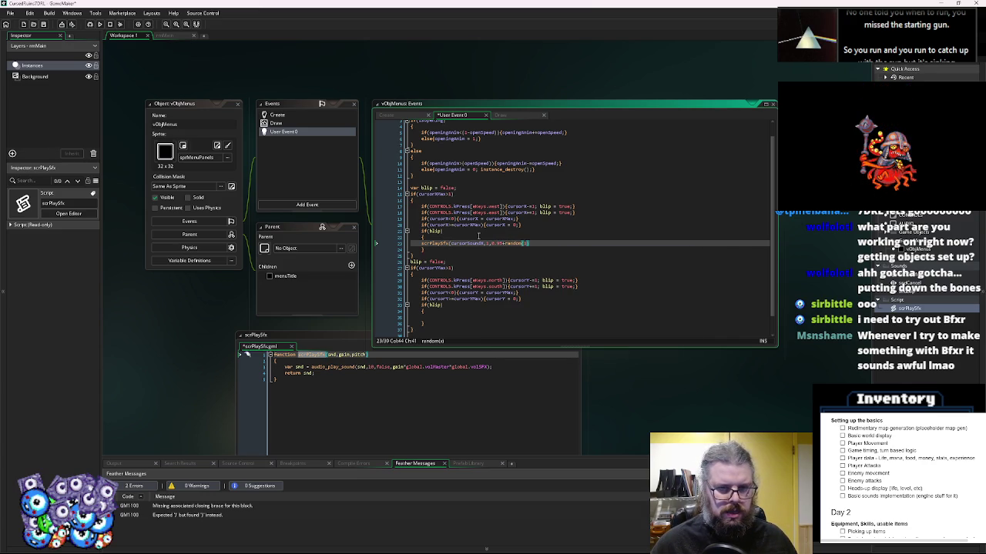
key(ctrl+space)
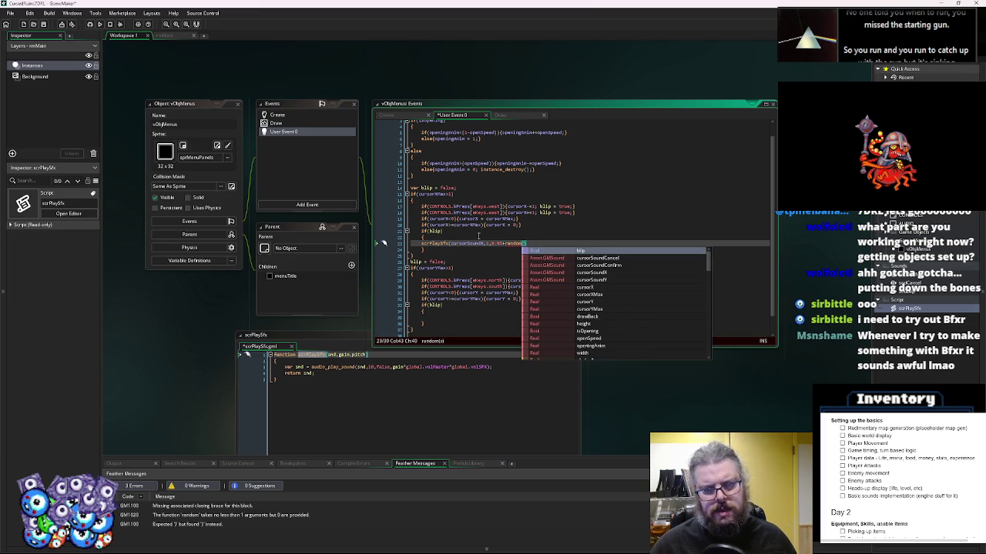
text(0.1)
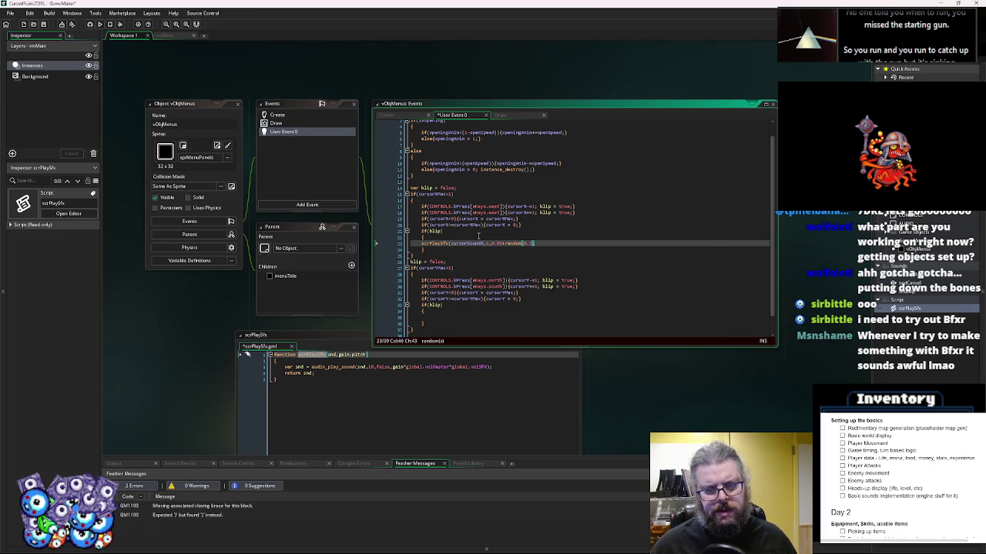
text());)
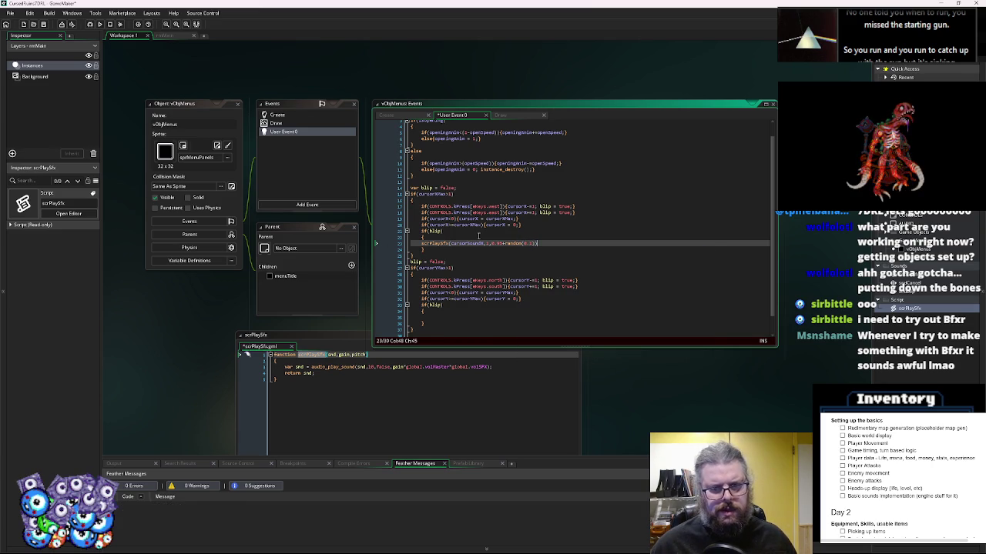
key(Left)
key(Left)
key(Left)
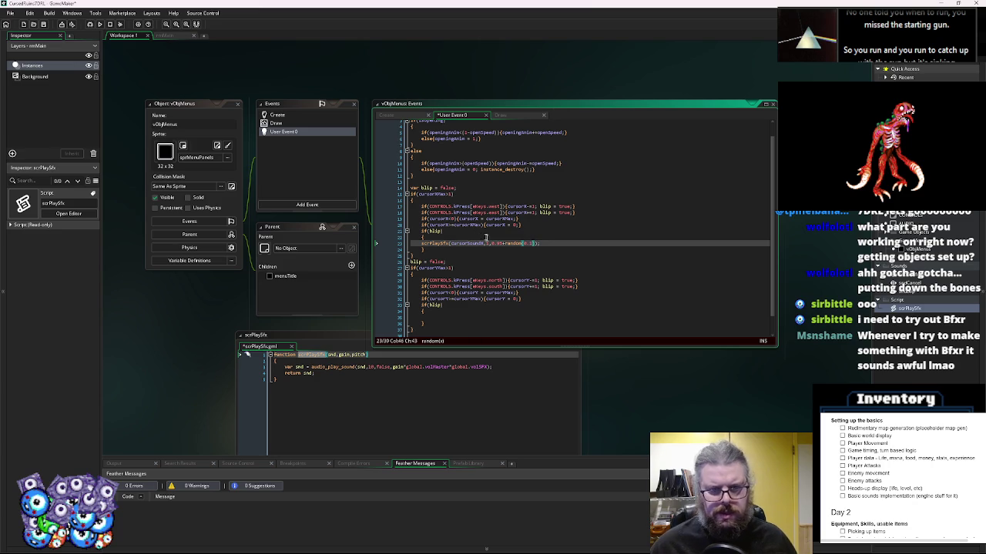
key(Home)
key(Tab)
key(End)
- Paste the same scrPlaySfx call into the second if(blip) block
click(446, 323)
click(452, 316)
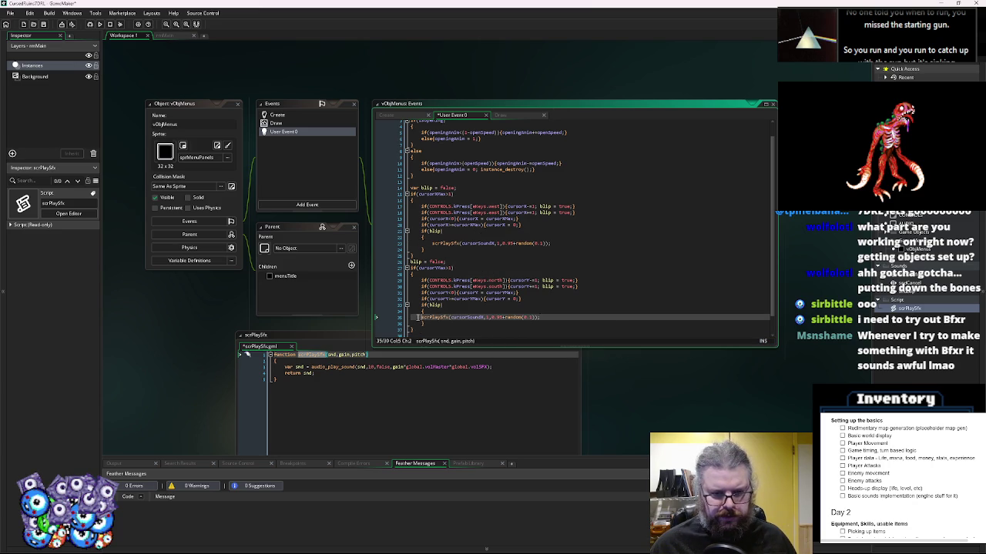
key(ctrl+v)
key(Up)
key(Up)
key(Up)
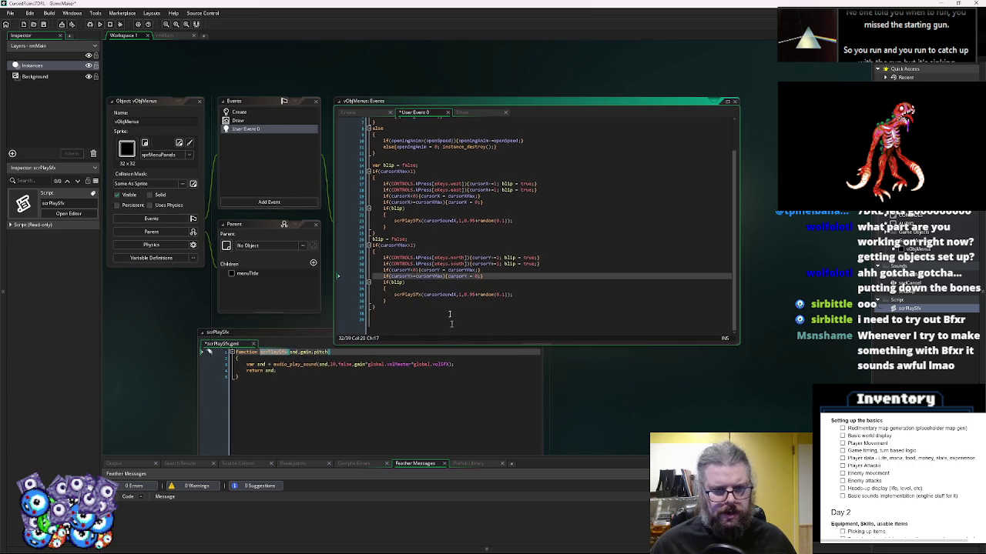
- Enlarge the code editor and save the User Event 0 code
scroll(500, 345, down, 3)
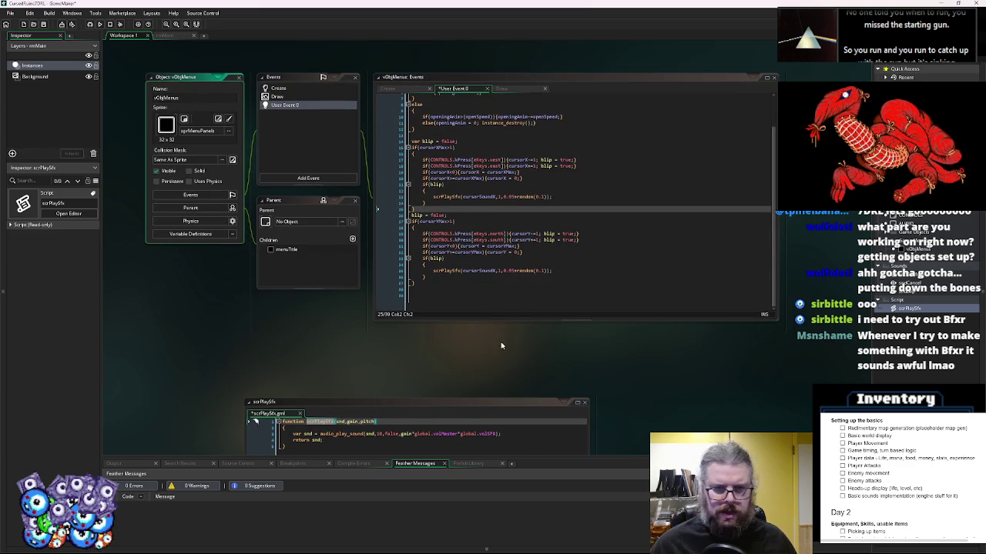
drag(496, 322, 492, 364)
click(476, 323)
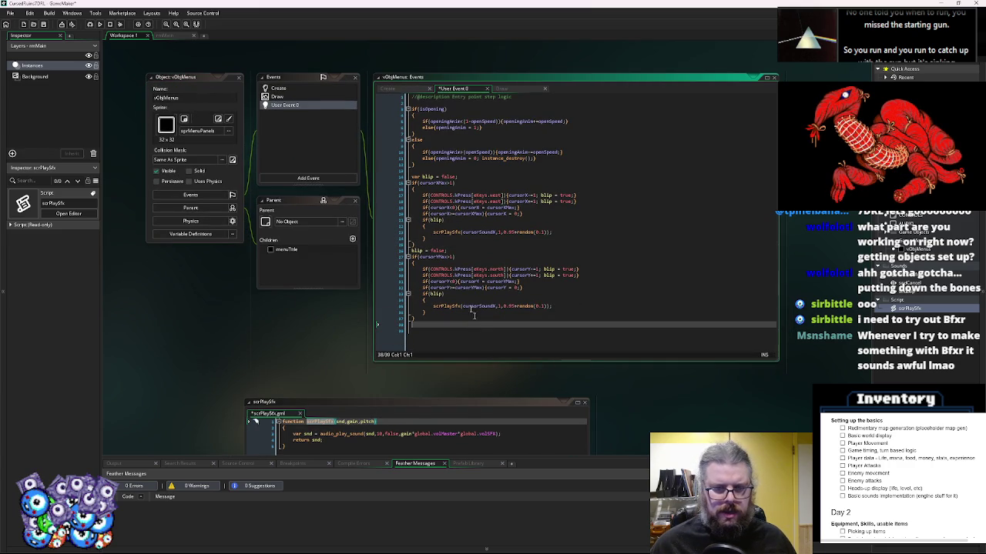
key(ctrl+s)
click(578, 275)
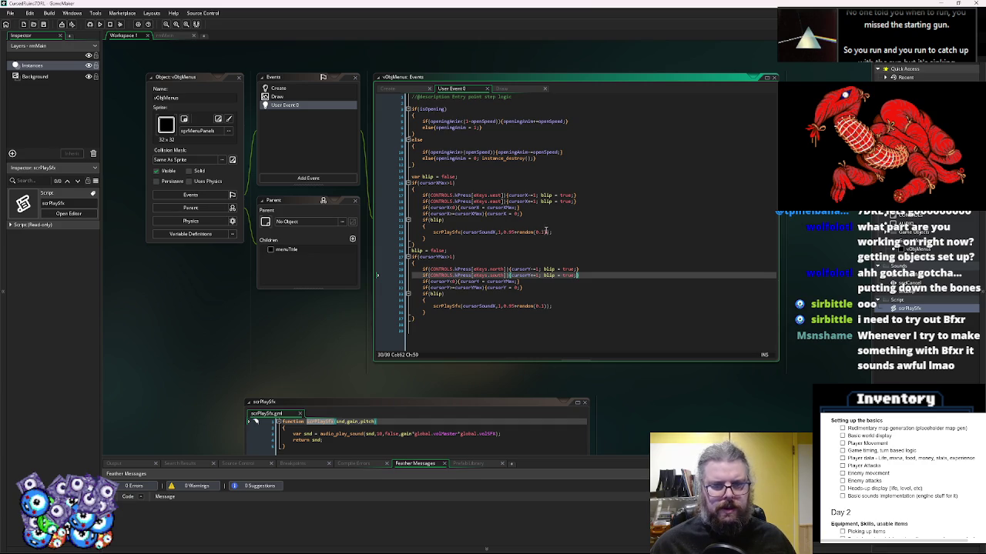
click(558, 233)
key(Down)
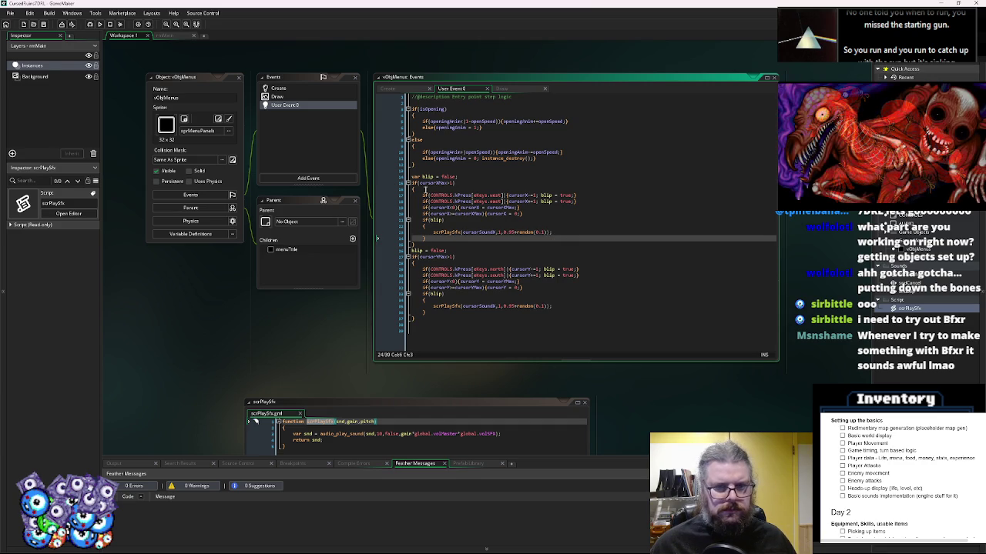
click(566, 232)
- Review the Create event's sndBlip, sndConfirm and sndCancel assignments, then list addable event types
click(299, 90)
click(515, 231)
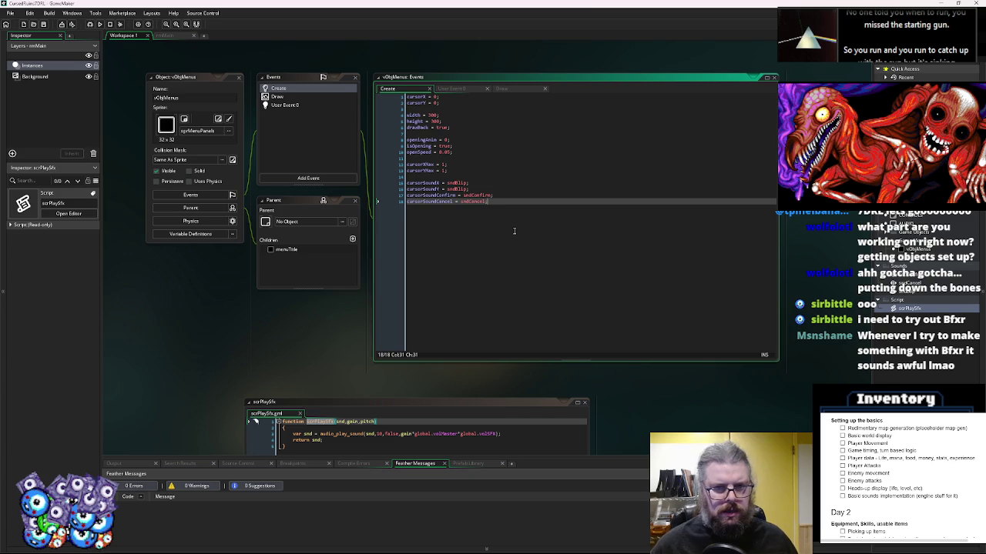
key(Return)
key(Return)
key(BackSpace)
key(BackSpace)
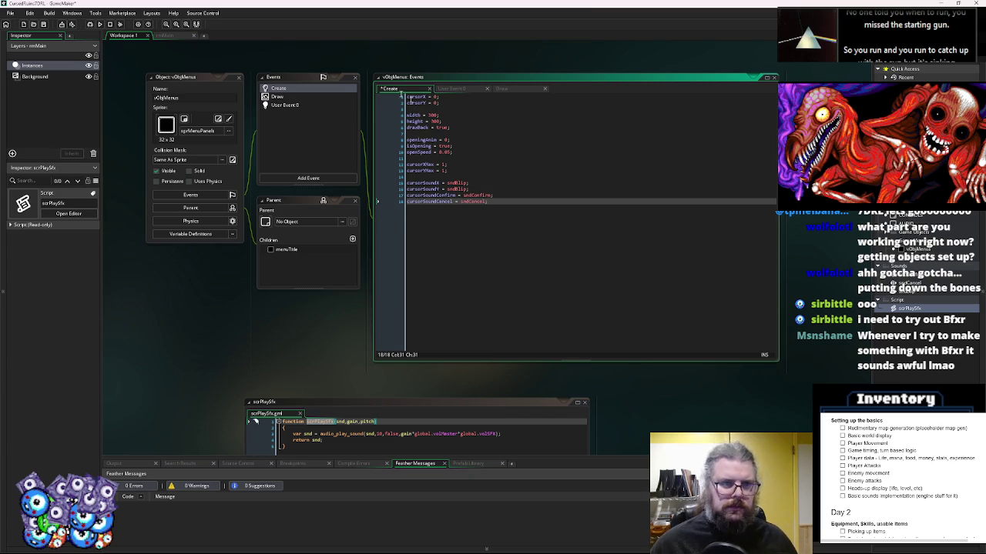
click(306, 107)
click(306, 178)
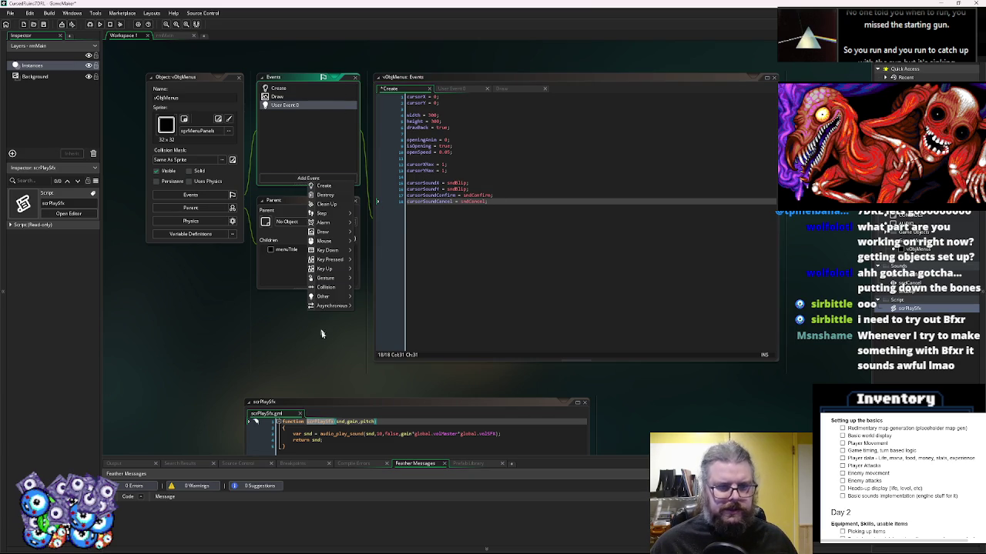
- Add User Event 1 to vObjMenus with the description 'moved cursor' and save it
mouse_move(333, 298)
mouse_move(381, 391)
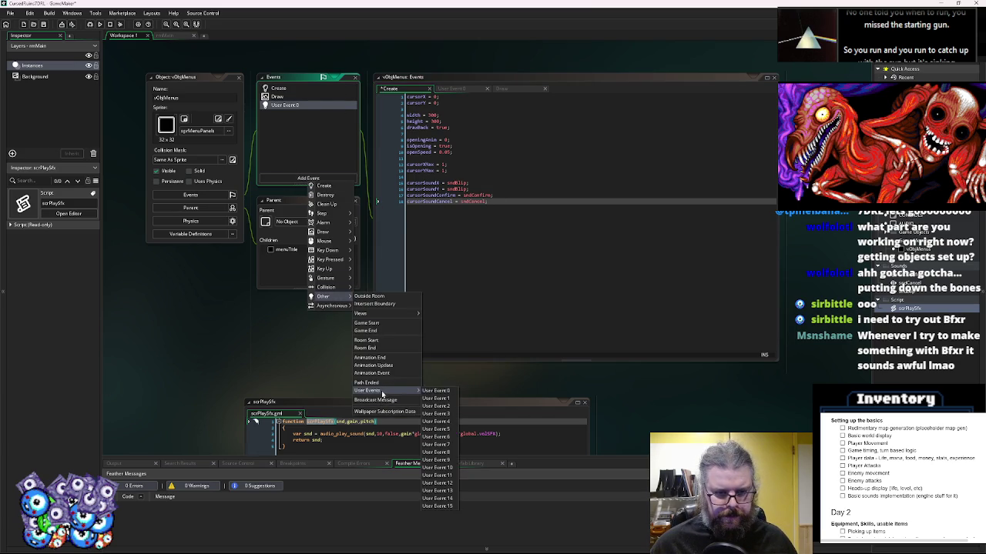
click(436, 399)
text(/// @description)
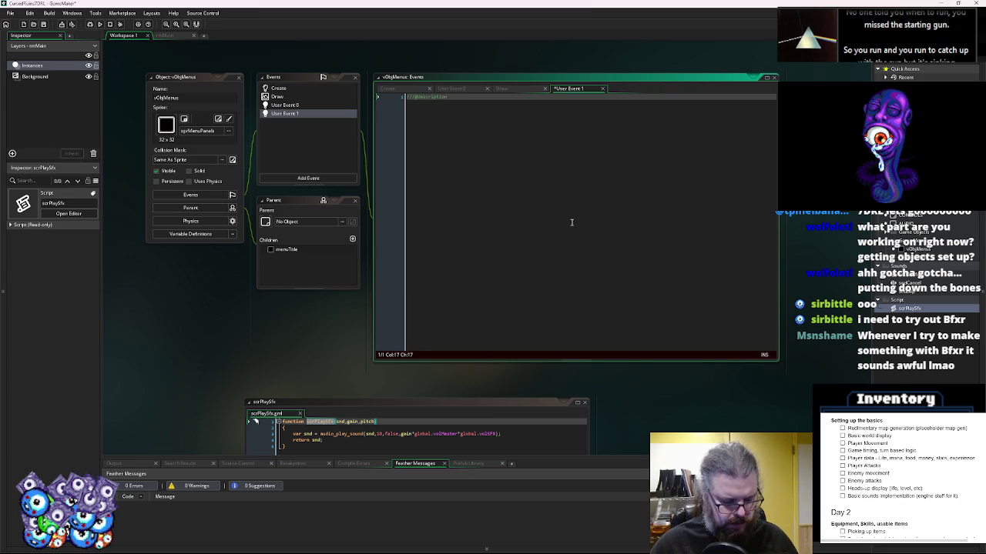
text(cursor)
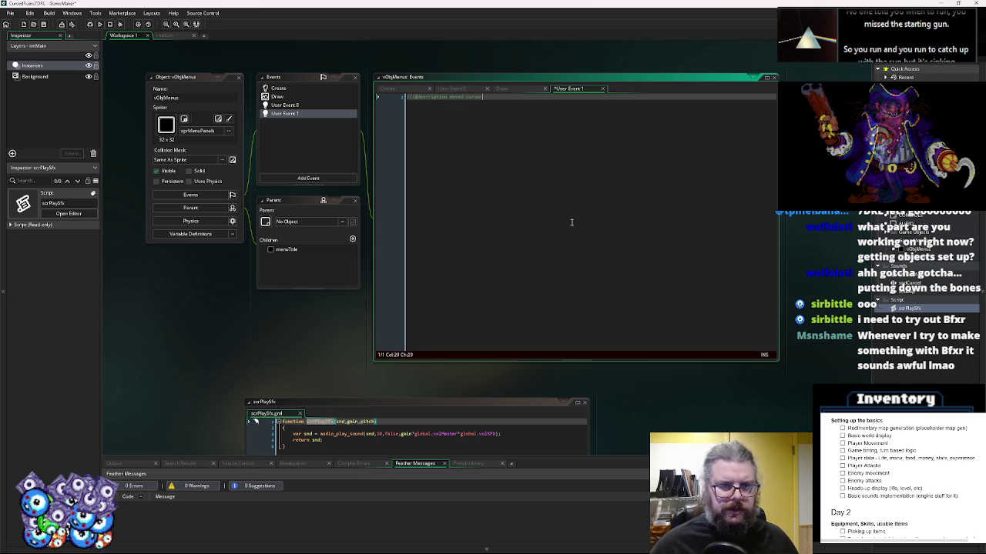
key(ctrl+s)
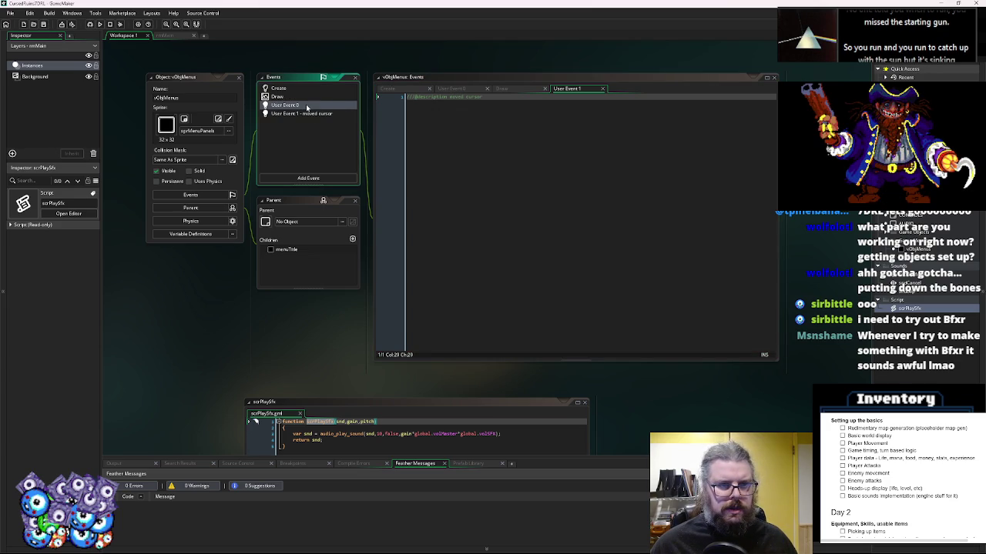
- Add event_user(1); after the horizontal scrPlaySfx call in User Event 0
click(307, 106)
key(Return)
text(event_user()
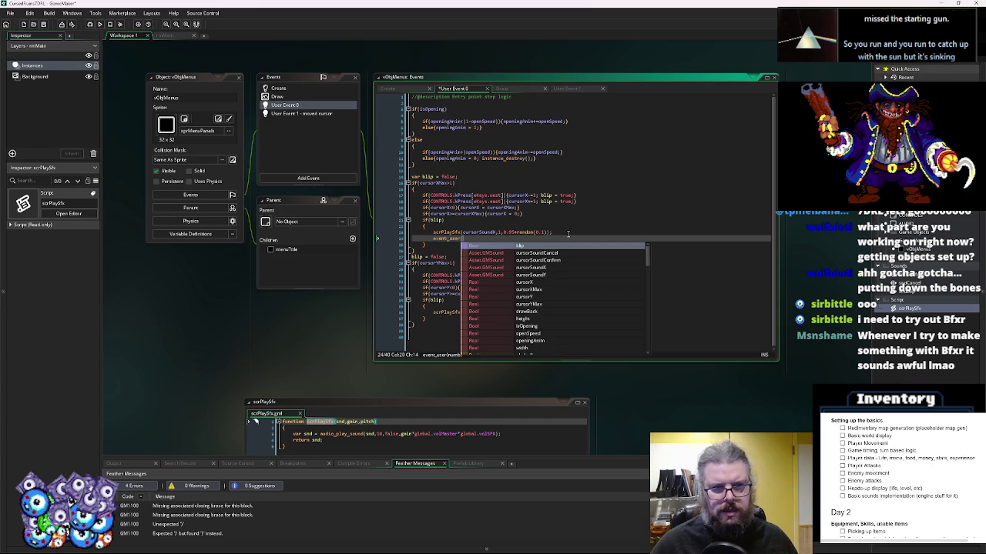
text(1);)
- Paste the event_user(1); call under the vertical scrPlaySfx call
key(Left)
key(Left)
key(BackSpace)
text(2)
click(568, 311)
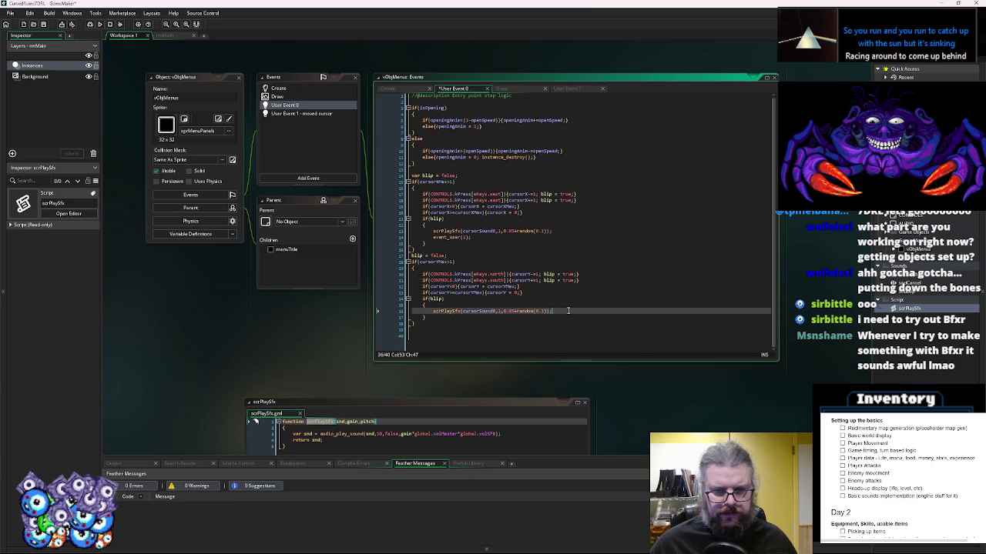
key(Return)
text(event_user(1);)
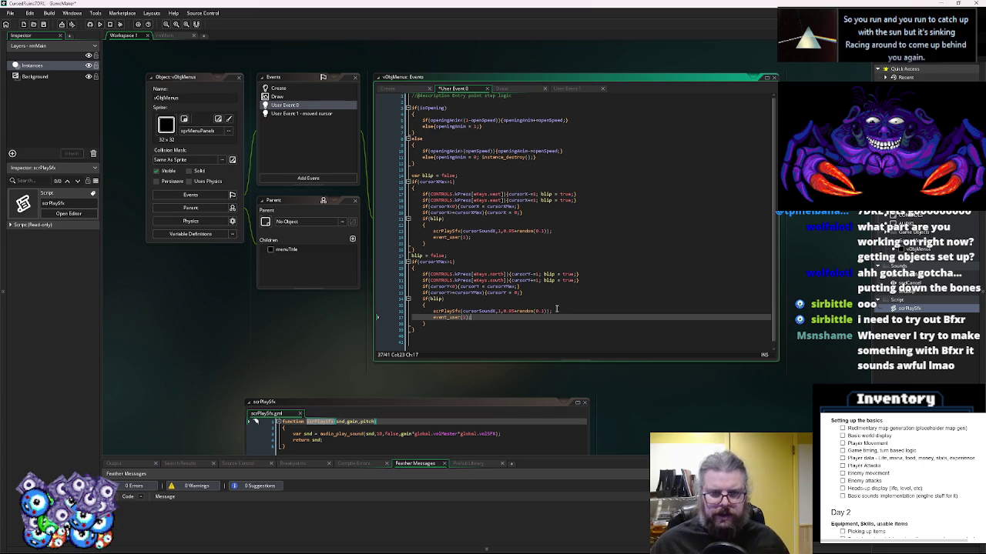
- Change the vertical branch's sound to cursorSoundY and save User Event 0
click(572, 285)
drag(572, 284, 588, 307)
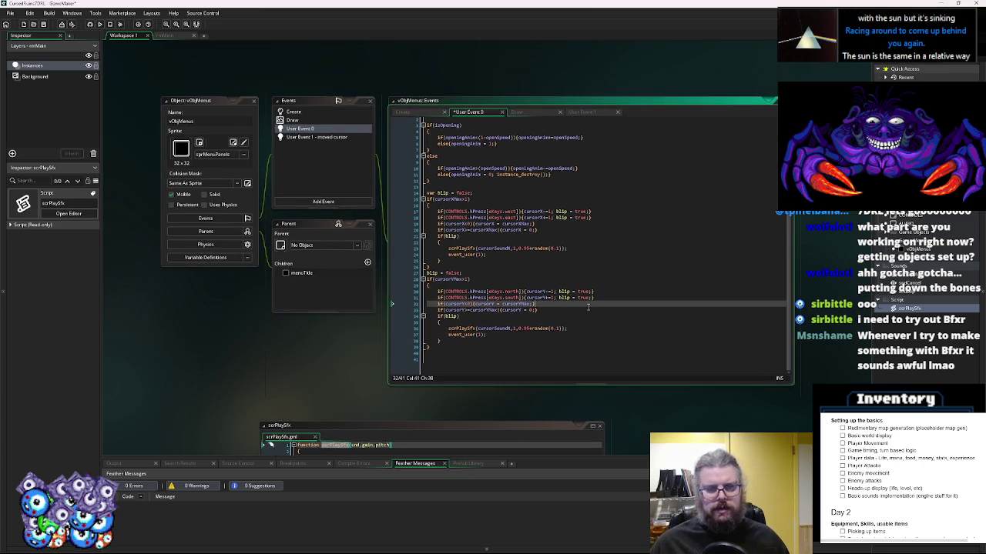
click(501, 328)
key(BackSpace)
text(Y)
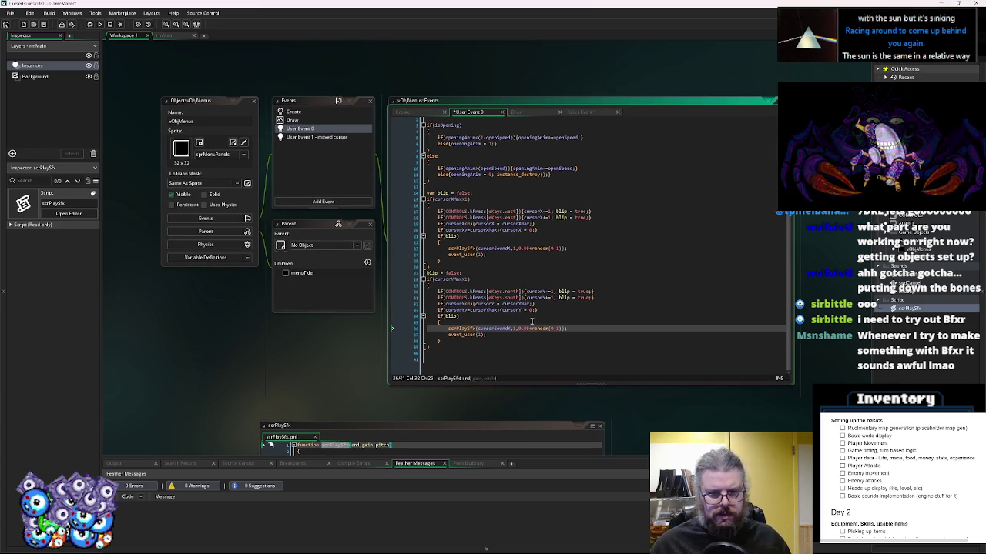
click(502, 339)
key(ctrl+s)
- Add a new last line and copy the north key-press condition for reuse
click(561, 355)
key(Return)
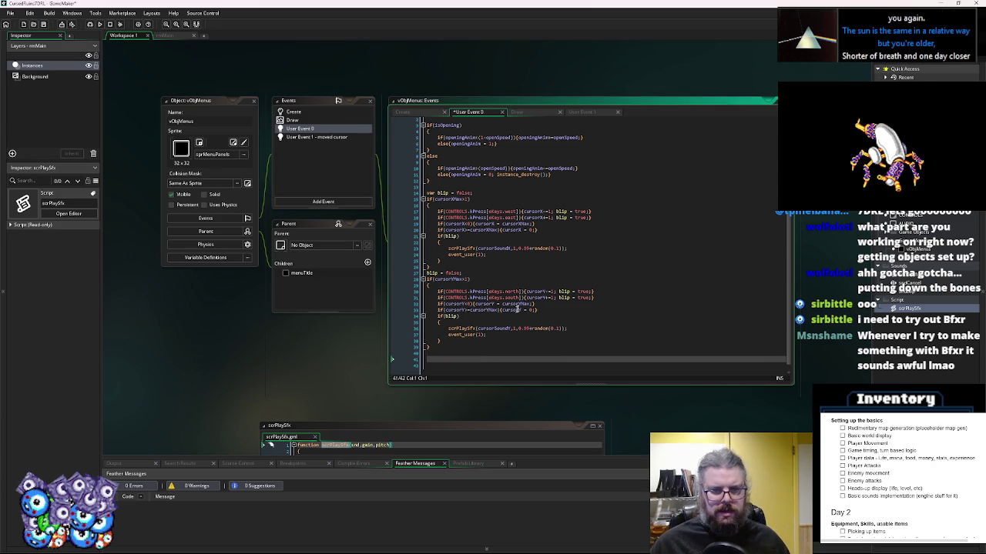
drag(523, 293, 436, 293)
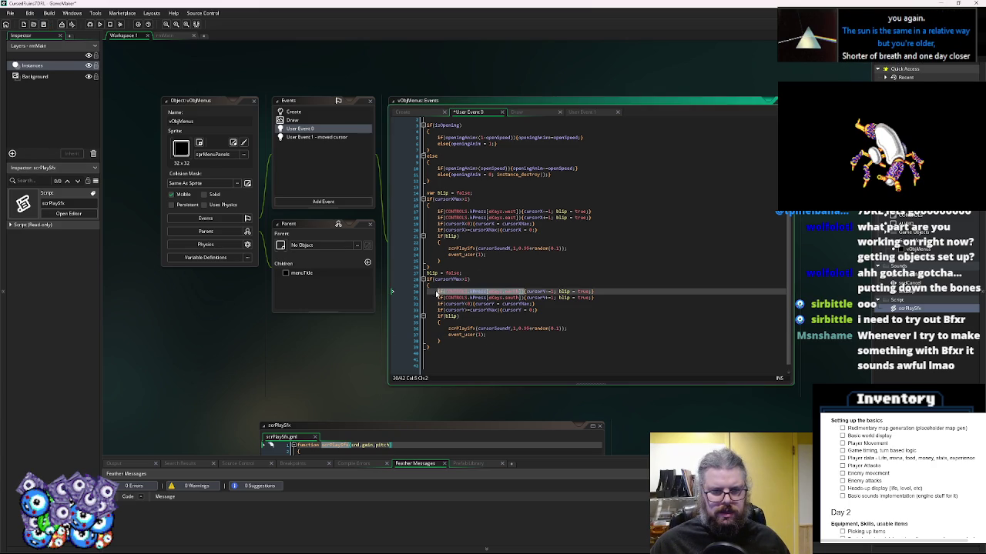
key(ctrl+c)
click(452, 365)
- Paste a key-press check below line 41 and change it to test the confirm key
key(ctrl+v)
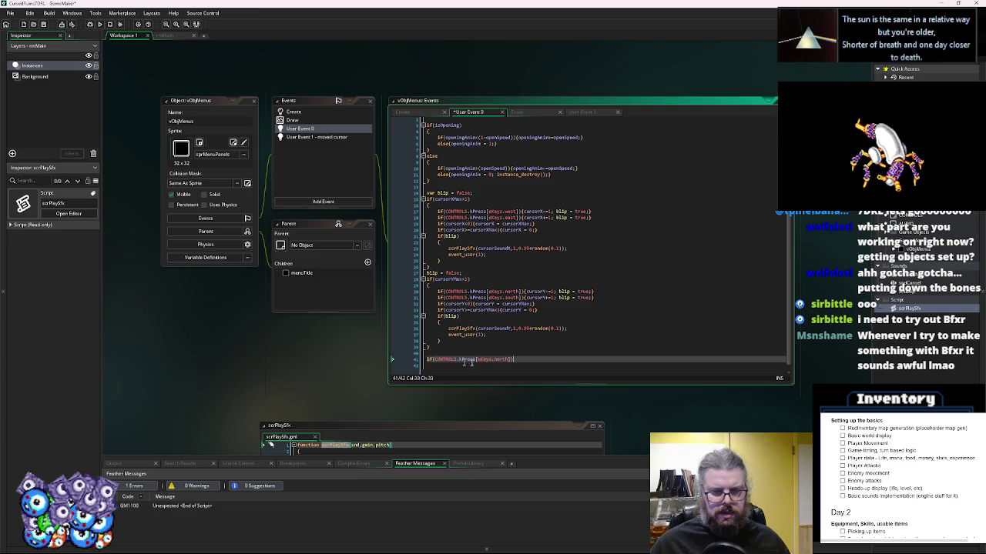
key(Return)
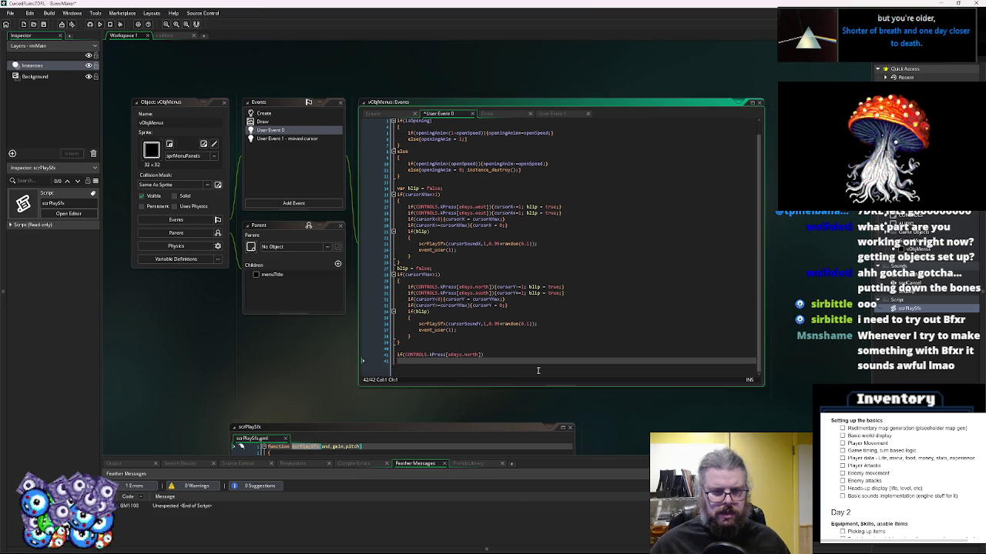
mouse_move(555, 389)
mouse_down()
mouse_move(558, 422)
mouse_move(560, 408)
mouse_up()
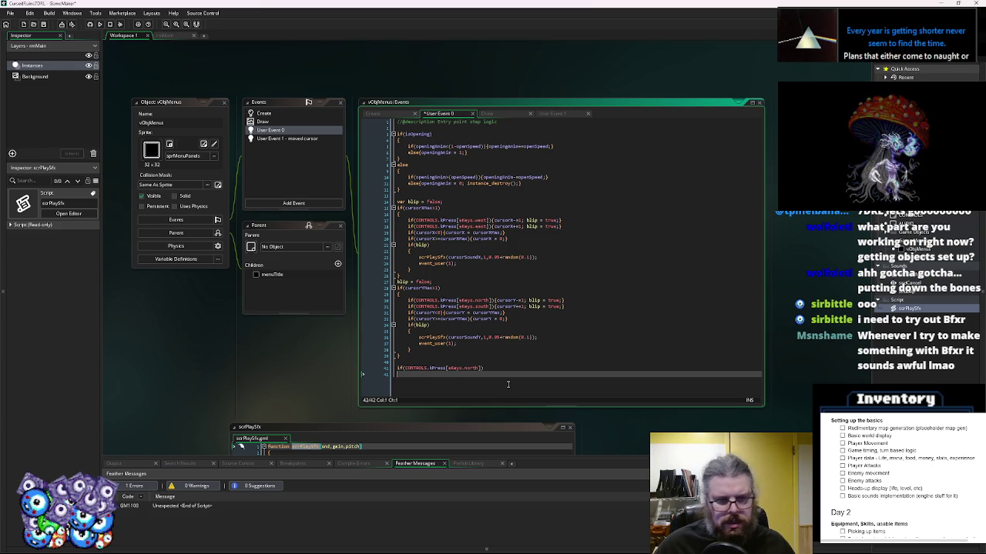
click(467, 369)
text(con)
key(Return)
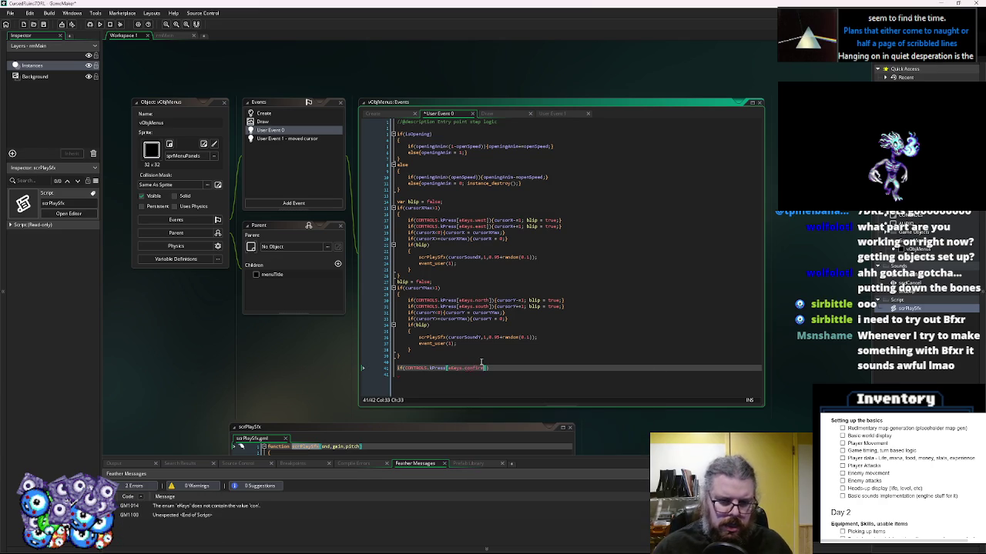
text(})
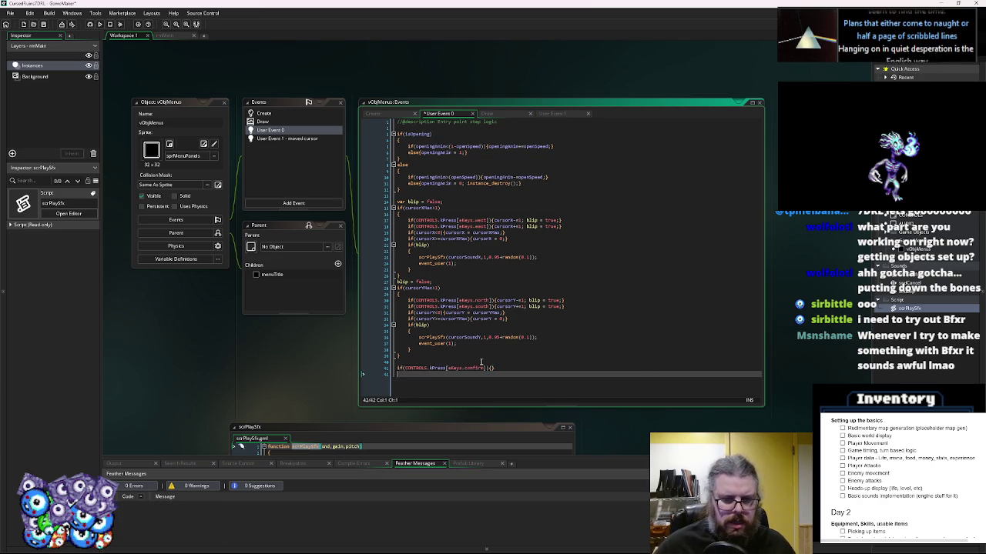
scroll(480, 362, down, 2)
drag(493, 298, 399, 303)
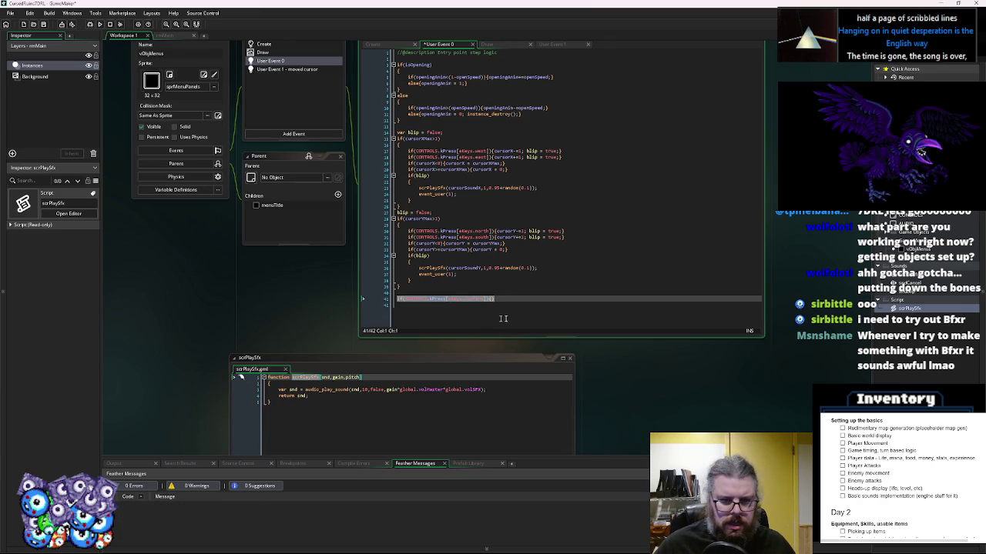
- Duplicate the confirm check and change the copy to test the cancel key
click(518, 316)
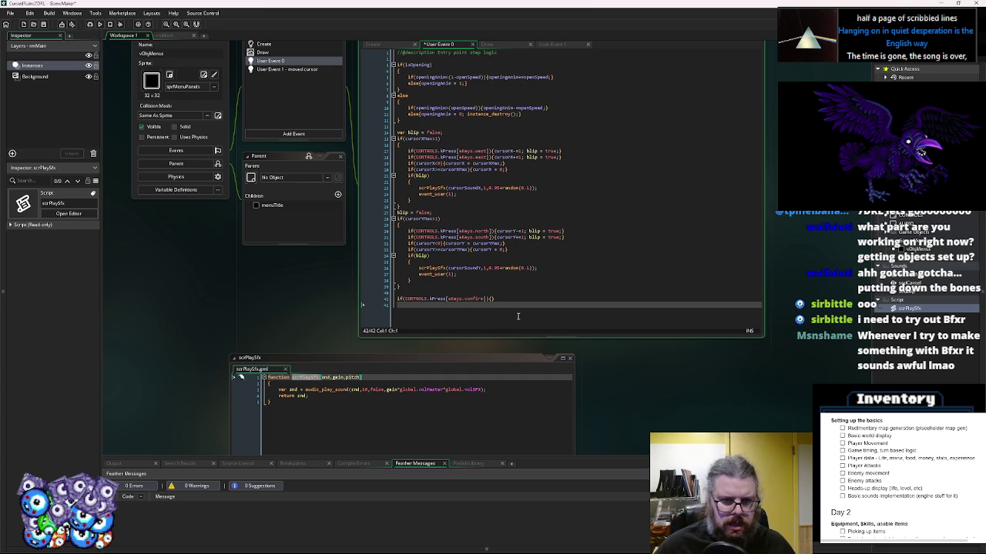
key(Return)
key(ctrl+v)
scroll(519, 323, down, 1)
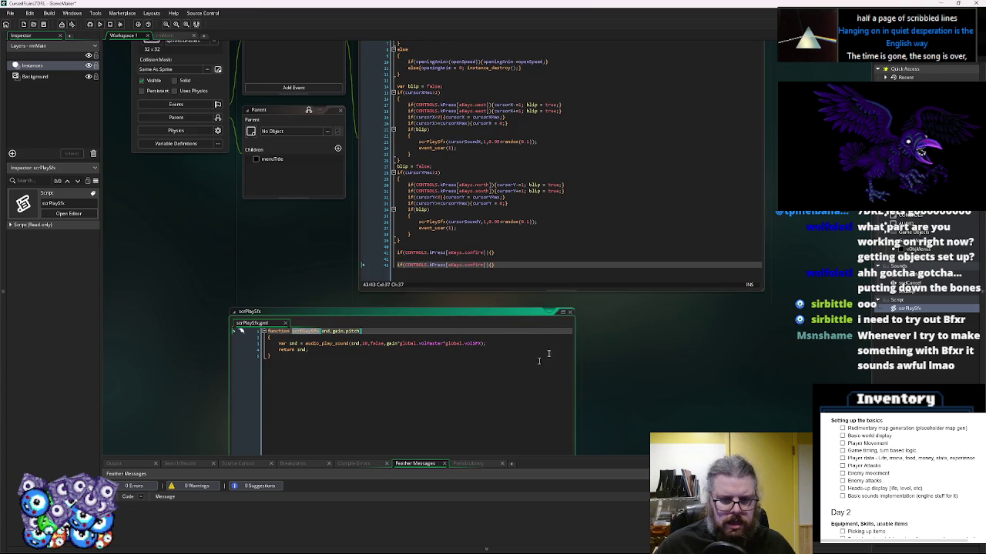
click(565, 314)
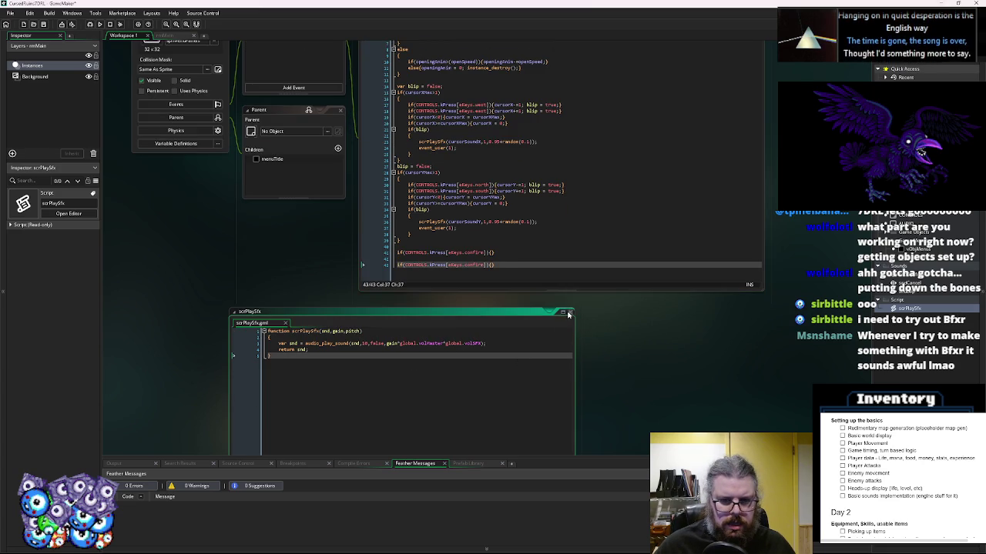
ctrl+scroll(564, 283, up, 2)
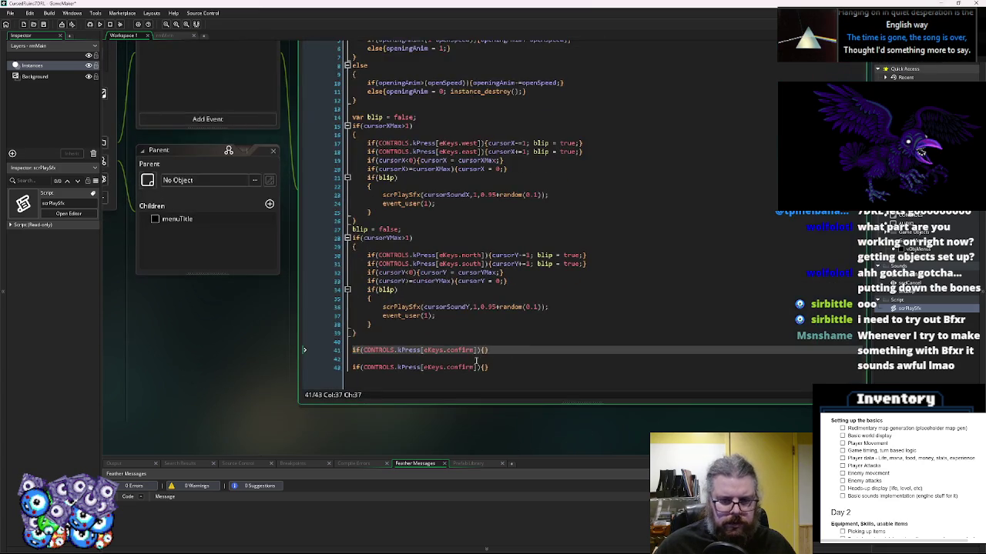
double_click(462, 368)
text(ca)
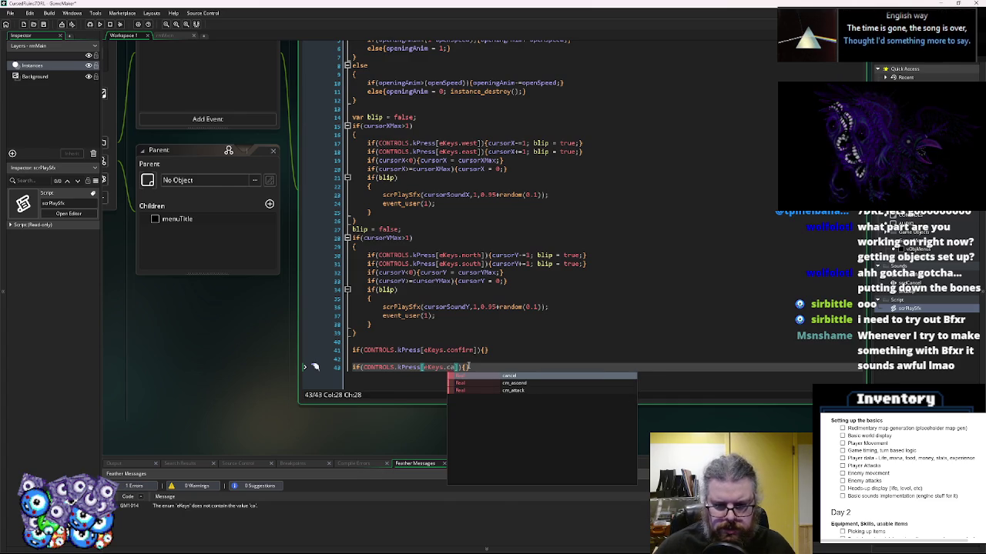
key(Return)
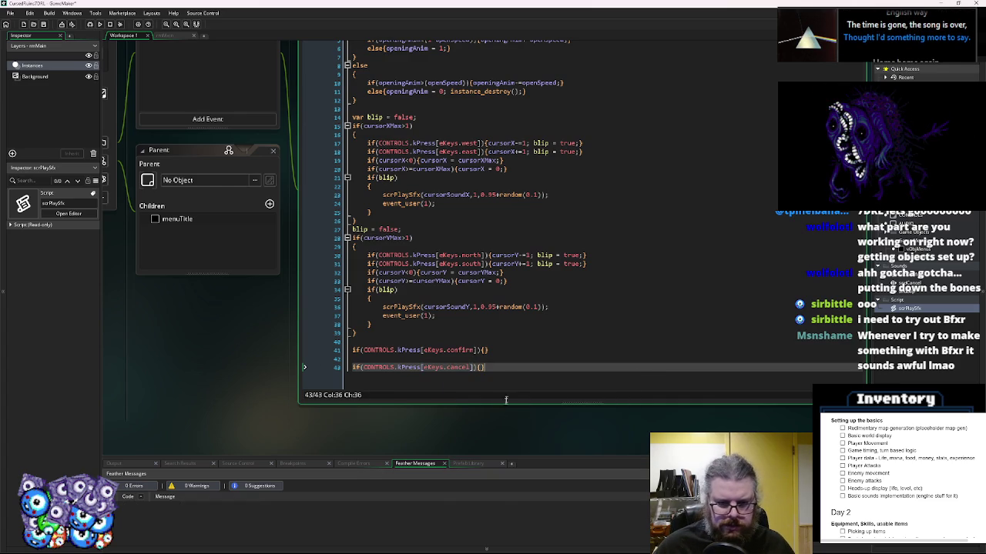
- Split the confirm check's {} braces onto separate lines
drag(505, 404, 503, 426)
ctrl+scroll(493, 373, up, 3)
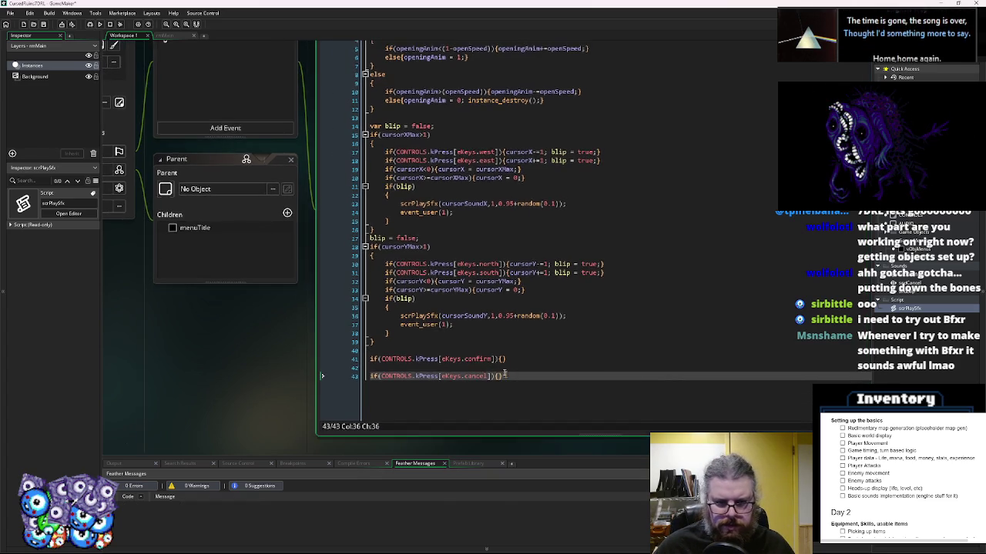
click(486, 375)
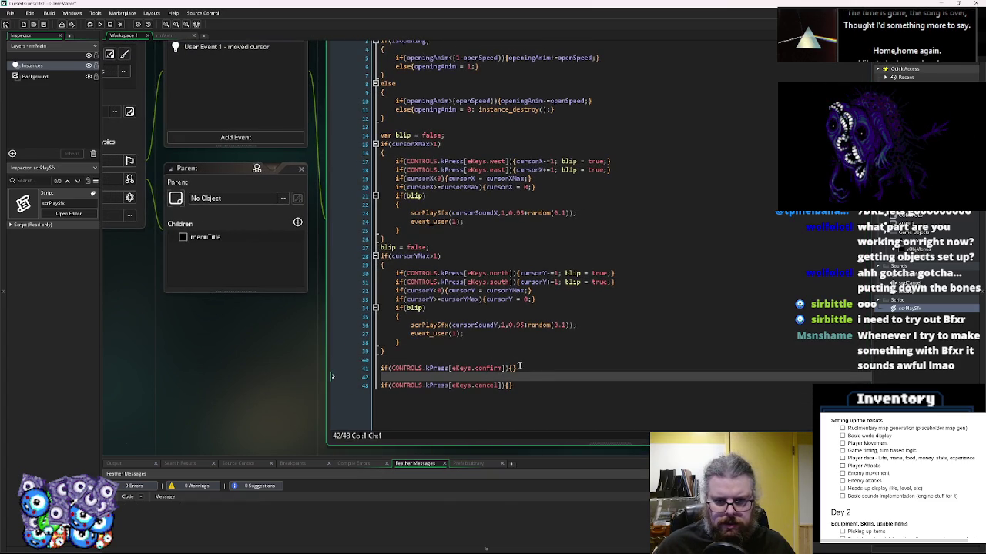
click(510, 368)
key(Return)
key(Right)
key(Return)
key(Down)
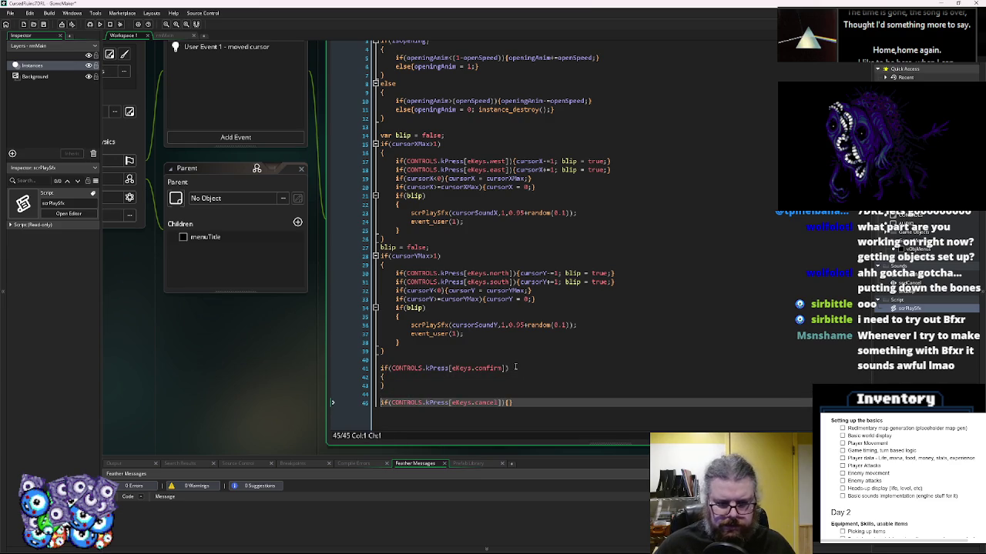
- Split the cancel check's braces onto separate lines, leaving empty block bodies
click(508, 402)
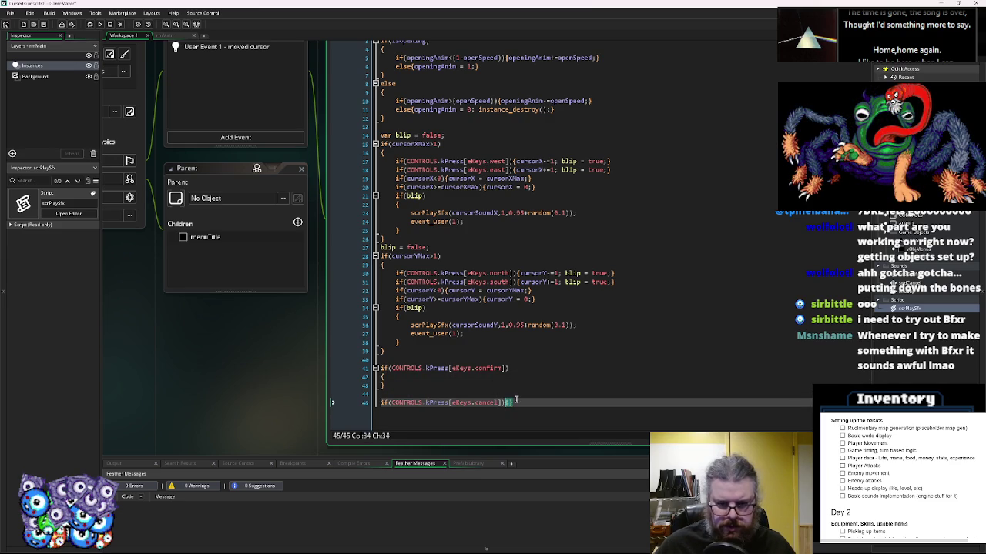
key(Return)
key(Return)
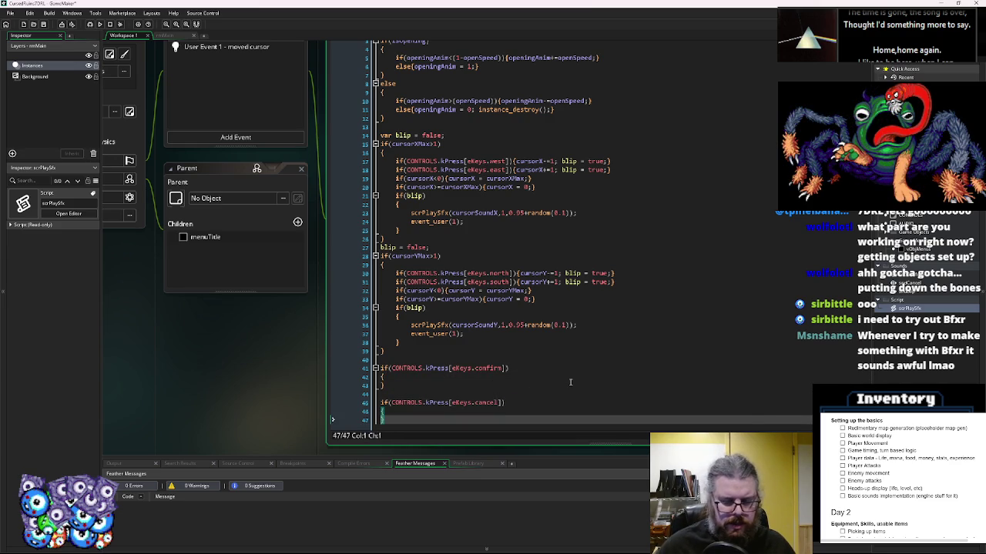
click(583, 376)
key(Return)
click(435, 409)
key(Return)
click(487, 376)
key(Down)
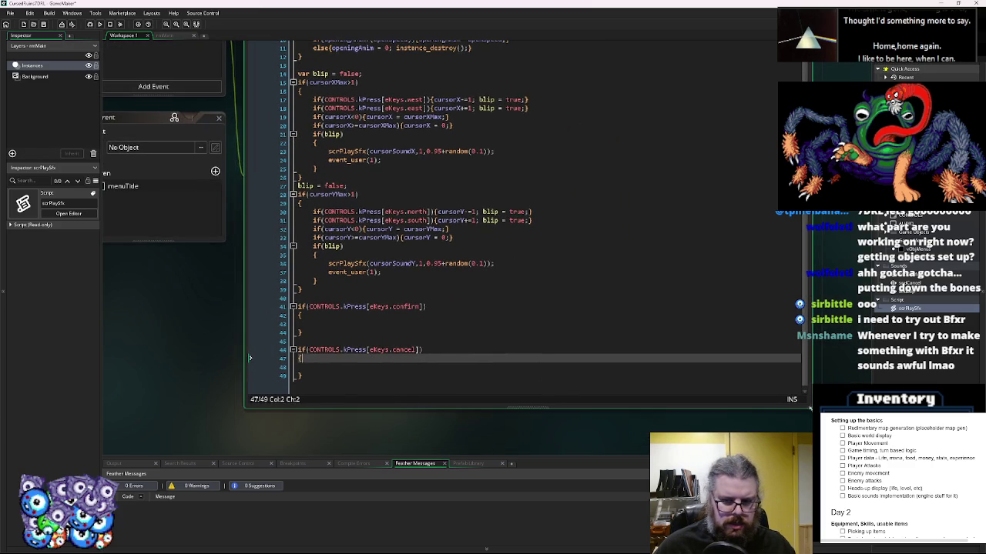
- Review the vertical-axis blip block, then show the Create event's code
click(526, 310)
key(Up)
key(Up)
key(Up)
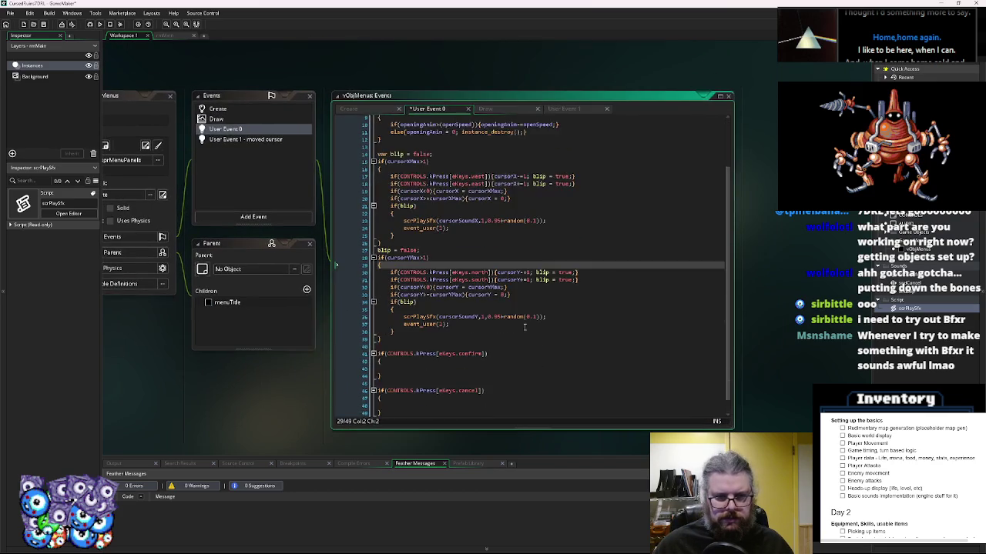
click(463, 336)
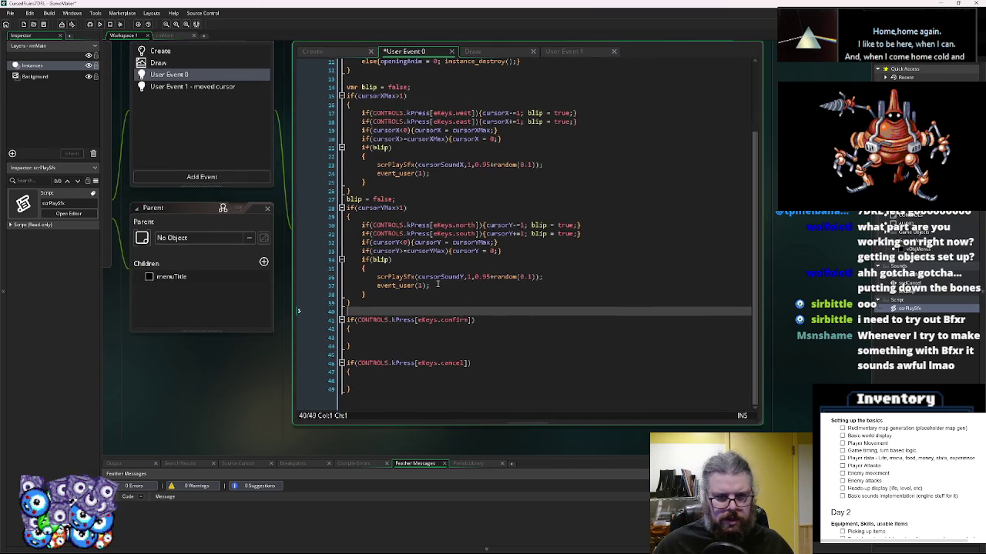
click(492, 292)
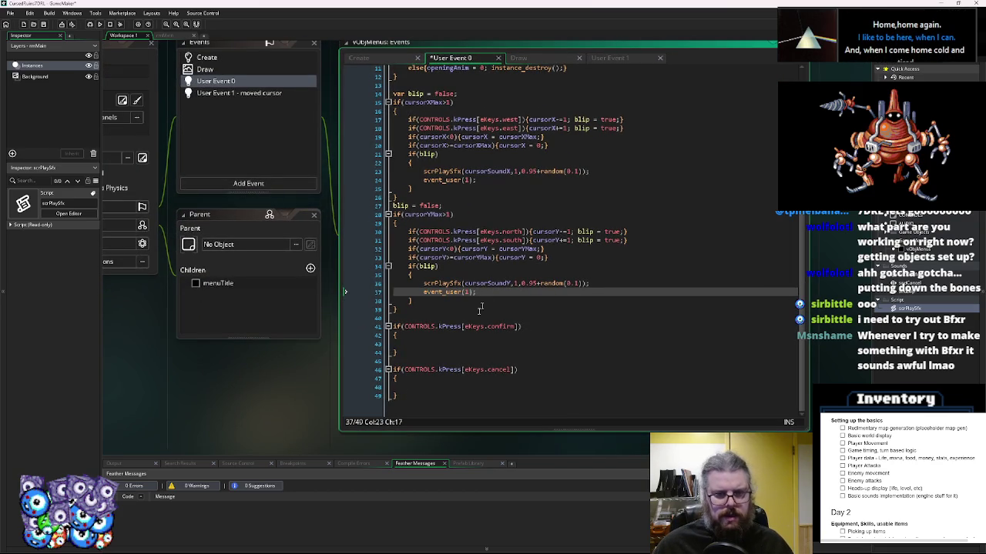
click(452, 342)
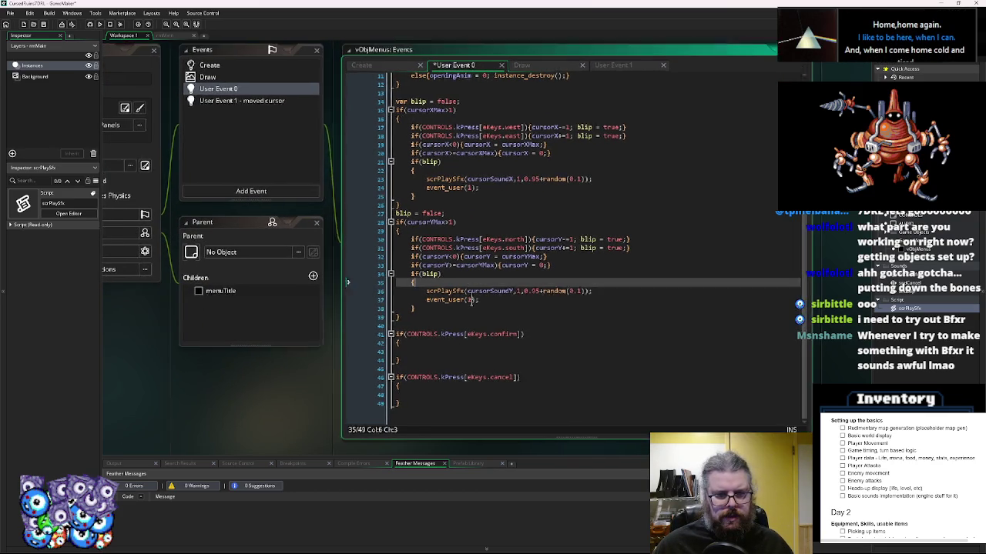
click(420, 275)
click(233, 98)
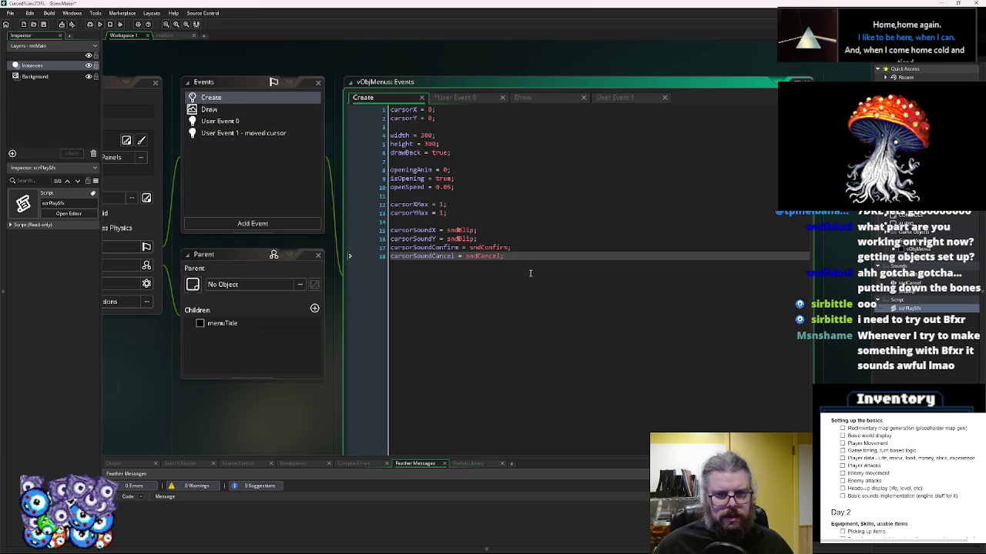
- Add movedCursor = false; confirmed = false; cancelled = false; in Create and select them
key(Return)
key(Return)
text(moved)
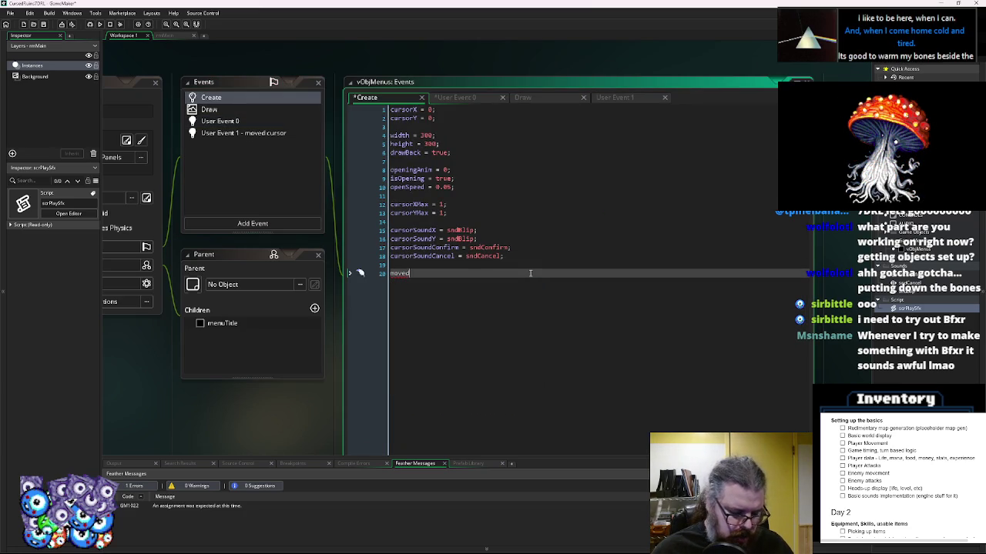
text(alse;)
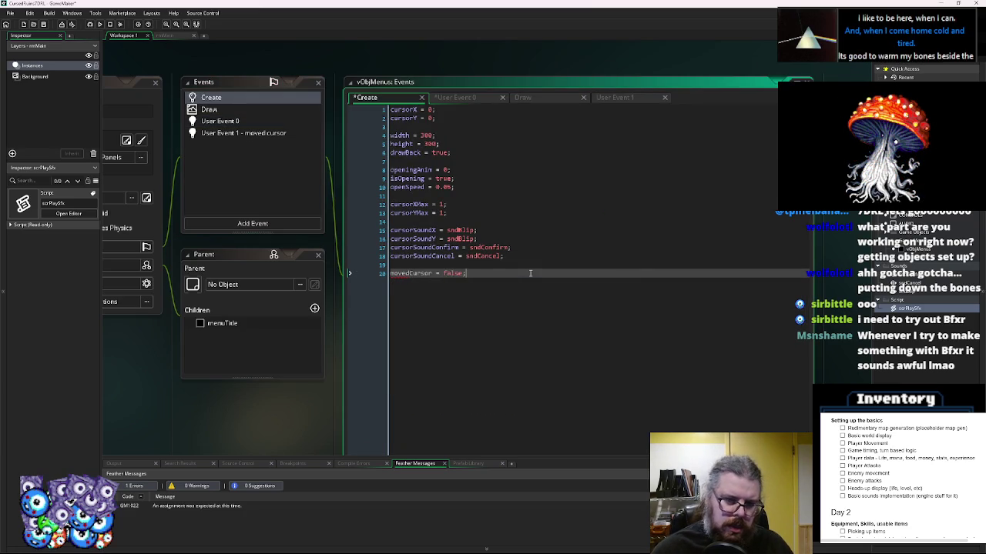
key(Return)
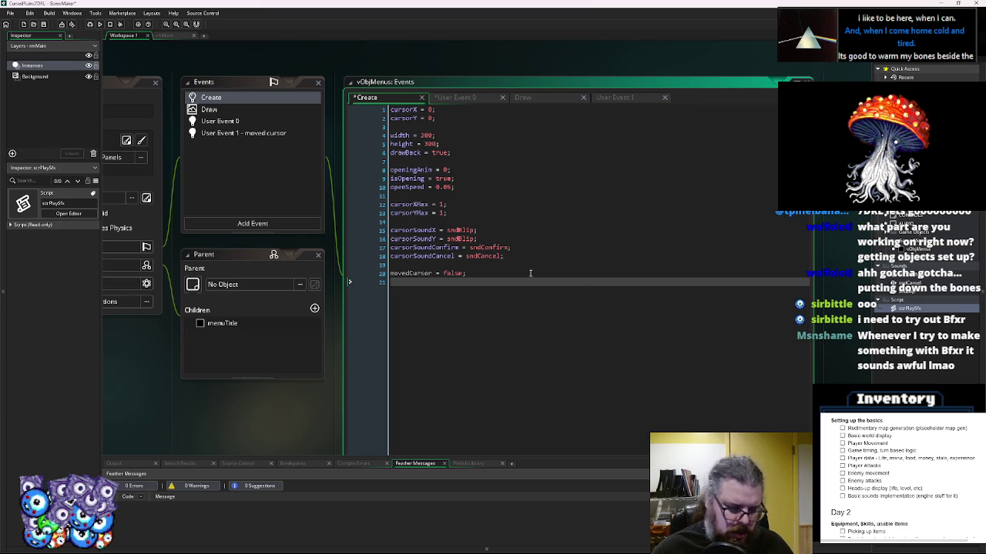
text(confirmed = fals)
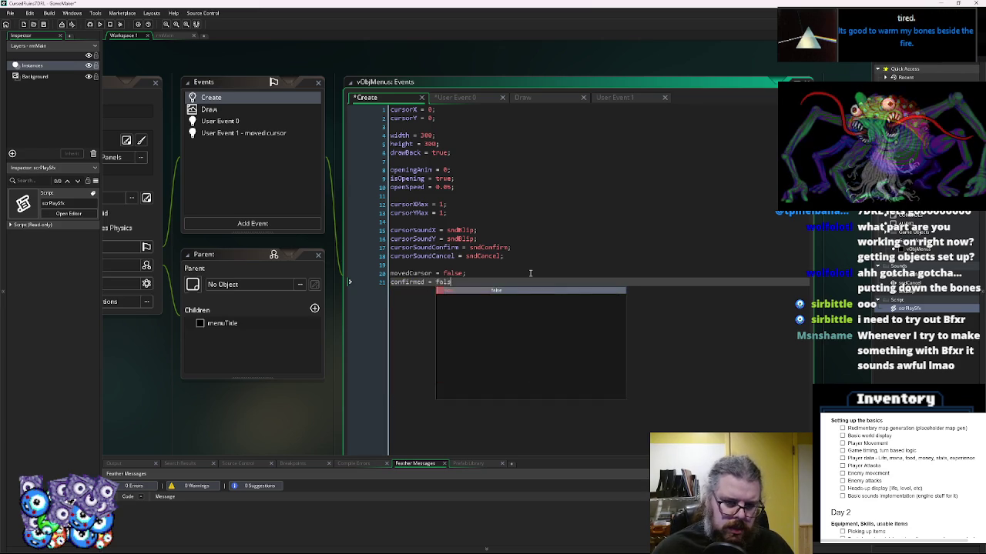
text(e;)
key(Return)
text(cancelled = false;)
drag(461, 291, 391, 272)
- Return to User Event 0's code and reposition its window in the workspace
click(220, 120)
click(523, 339)
drag(523, 339, 435, 301)
click(475, 289)
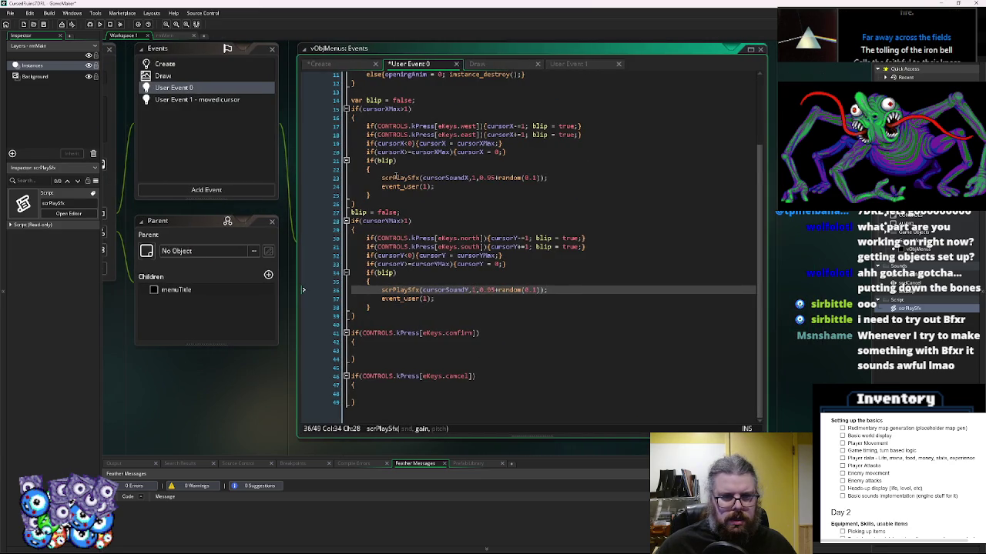
- Paste the three flag lines as a /**/ comment above the blip declaration
click(397, 170)
drag(397, 170, 392, 223)
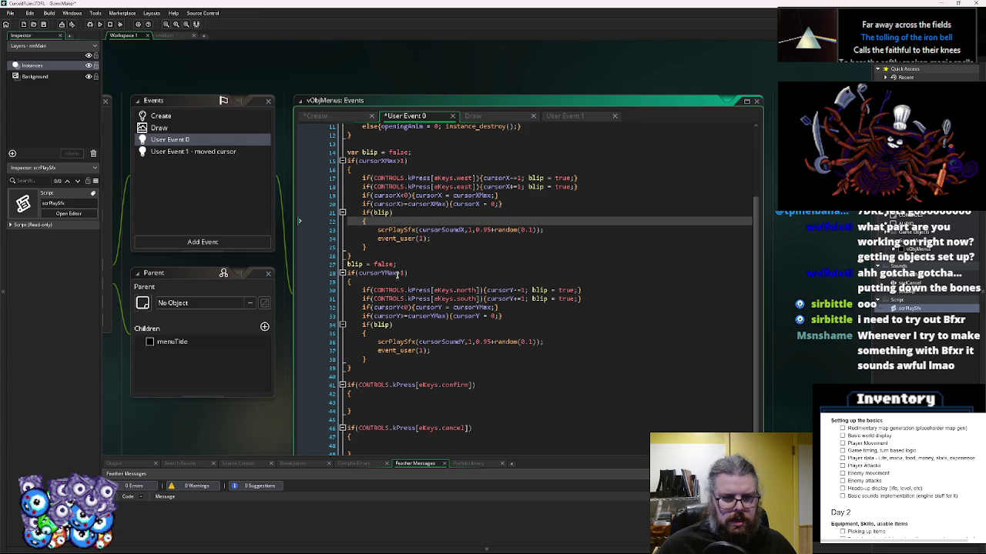
click(431, 143)
text(/**/)
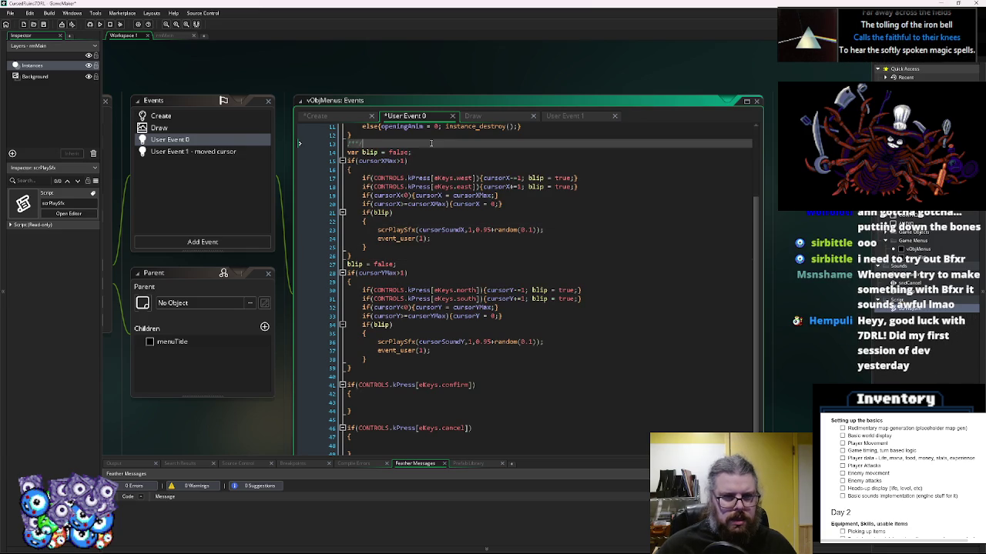
key(ctrl+v)
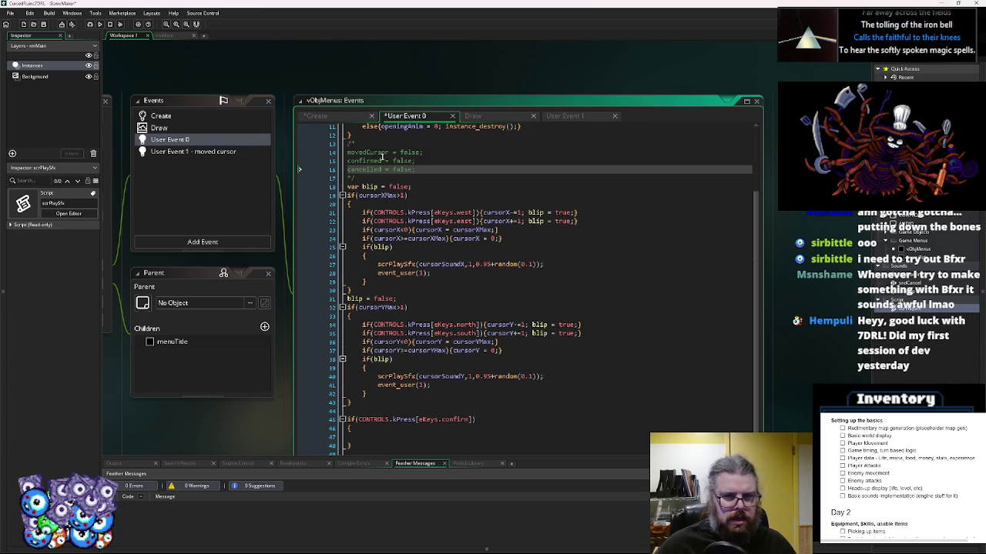
click(379, 152)
double_click(378, 152)
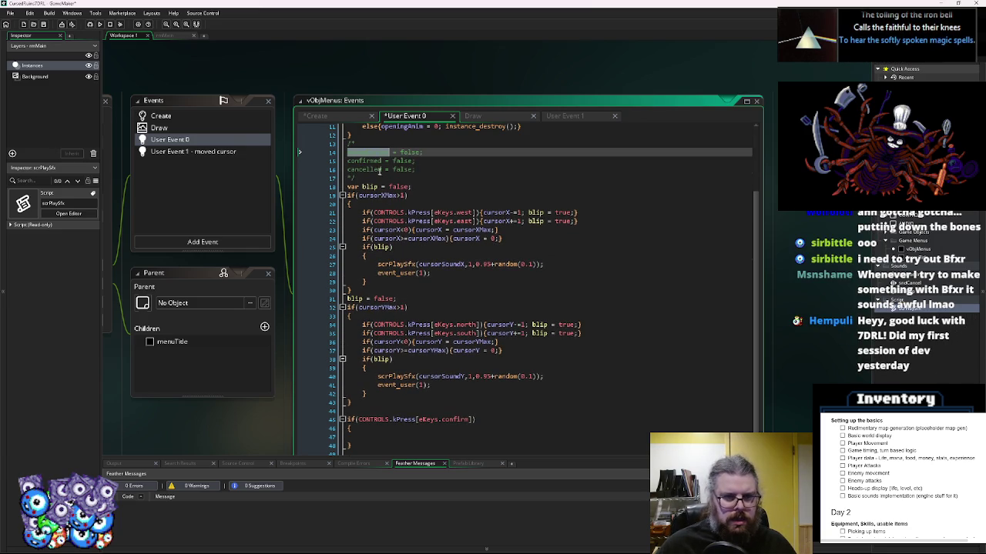
- Add movedCursor = true; to the horizontal and vertical blip blocks
click(407, 257)
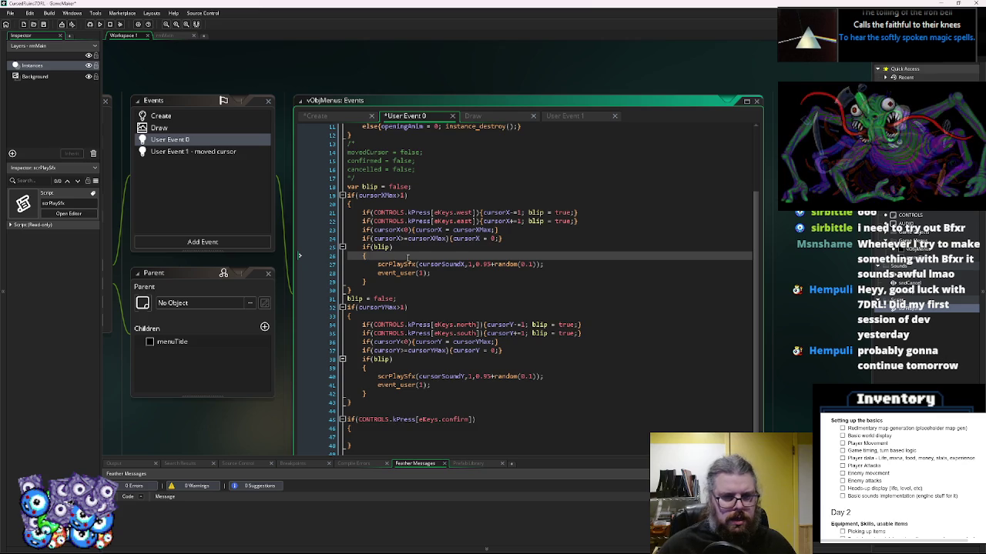
key(Return)
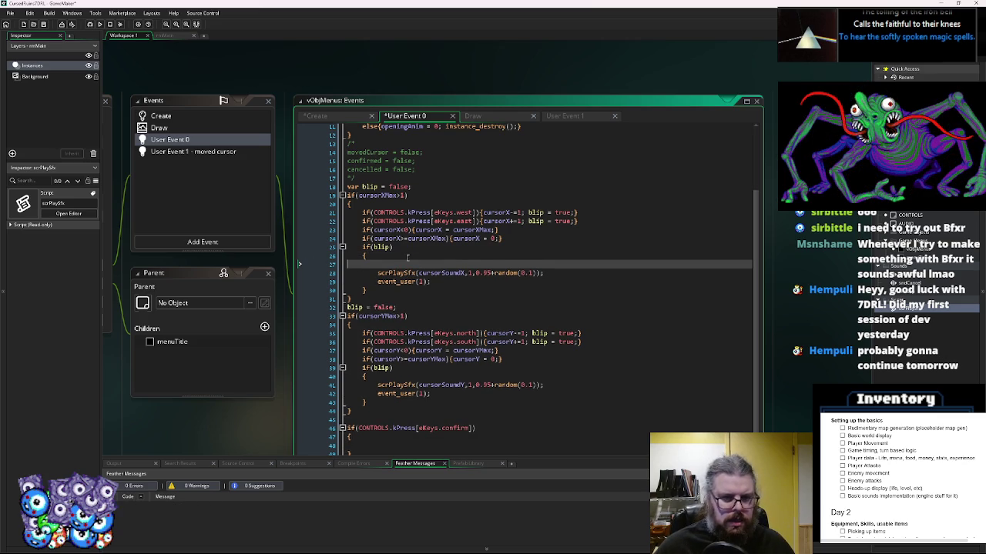
key(Delete)
key(Down)
key(Return)
text(movedCursor = true;)
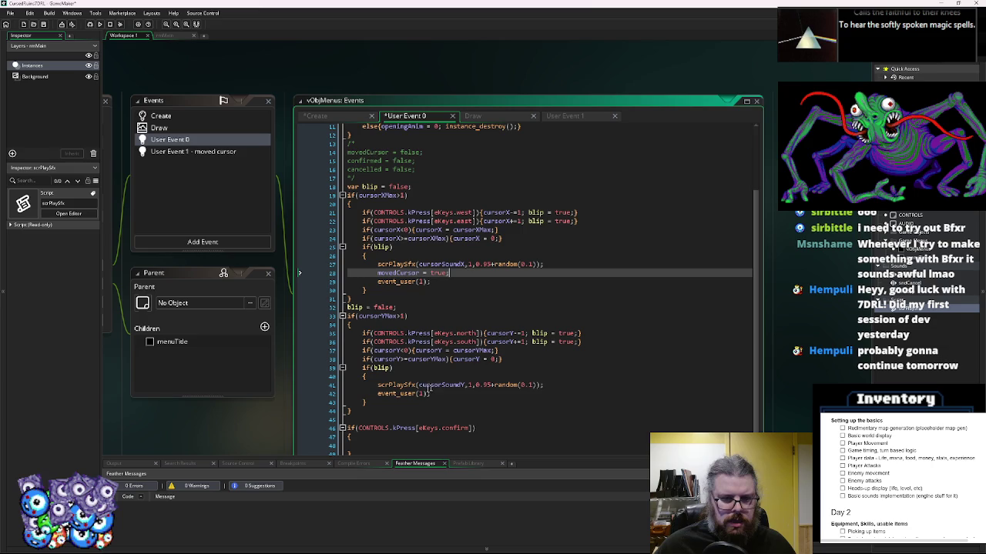
click(378, 394)
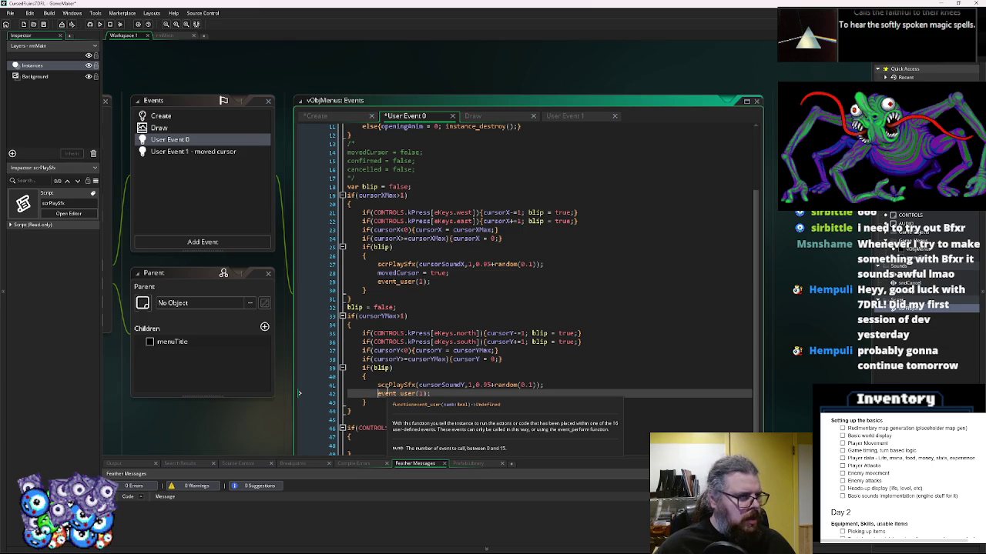
text(movedCursor)
key(Return)
scroll(456, 376, down, 2)
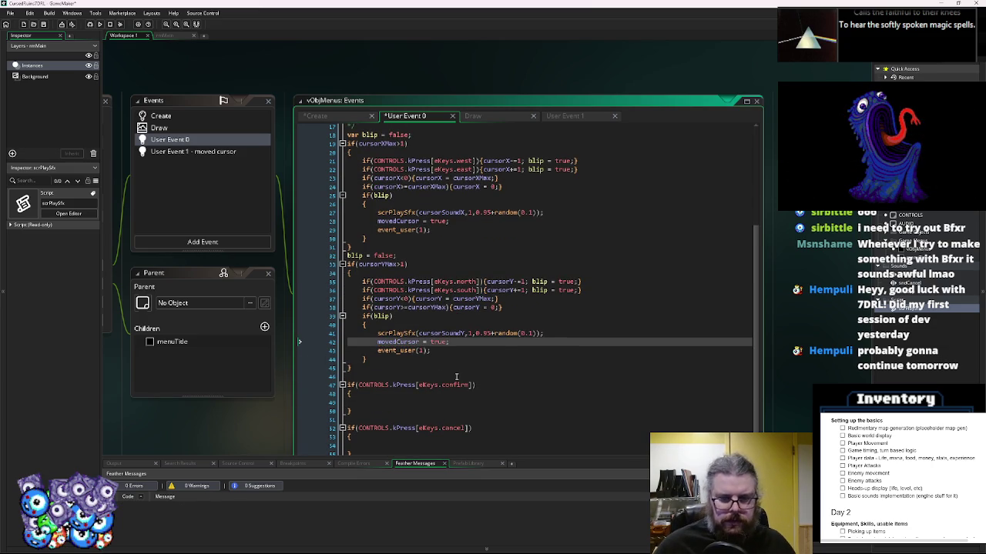
- Copy the vertical scrPlaySfx call into the confirm and cancel blocks
click(548, 333)
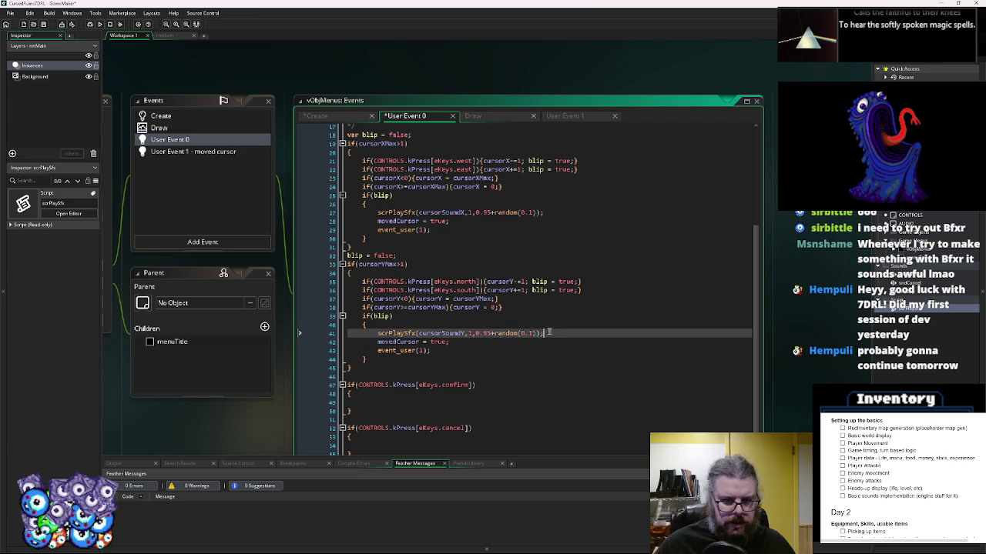
click(373, 394)
click(378, 402)
text(scrPlaySfx(cursorSoundY,1,0.95+random(0.1));)
click(385, 447)
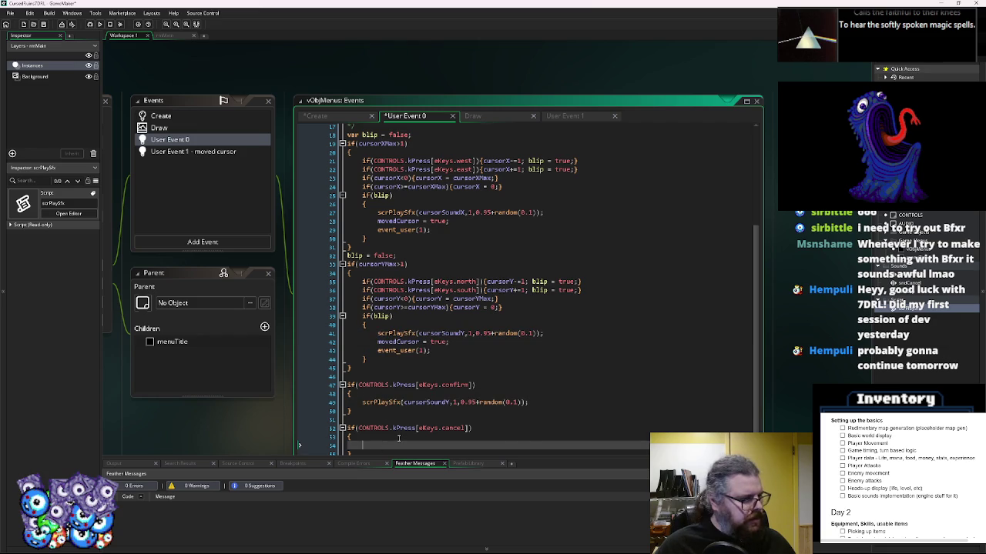
text(scrPlaySfx(cursorSoundY,1,0.95+random(0.1));)
click(473, 402)
scroll(266, 166, down, 1)
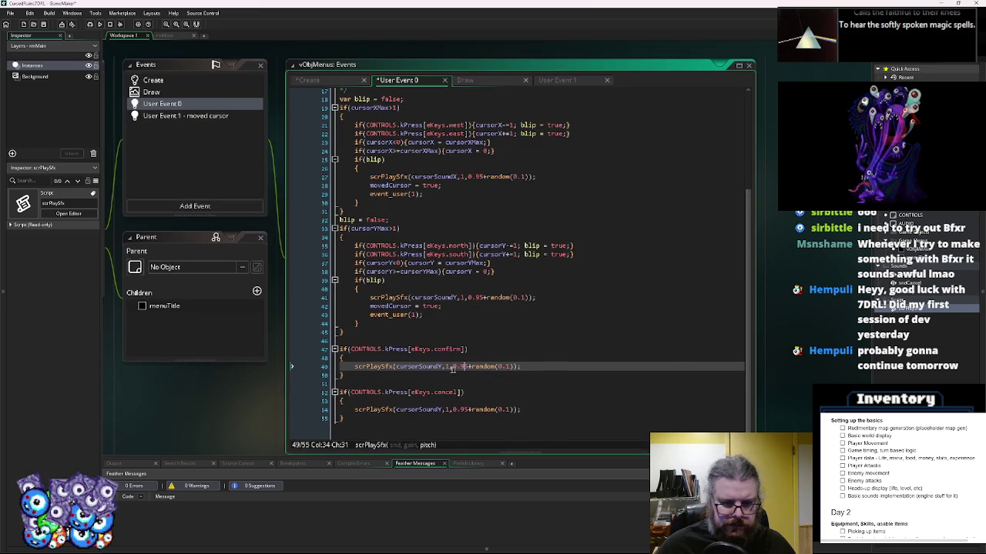
- Use cursorSoundConfirm in the confirm call and cursorSoundCancel in the cancel call
click(201, 81)
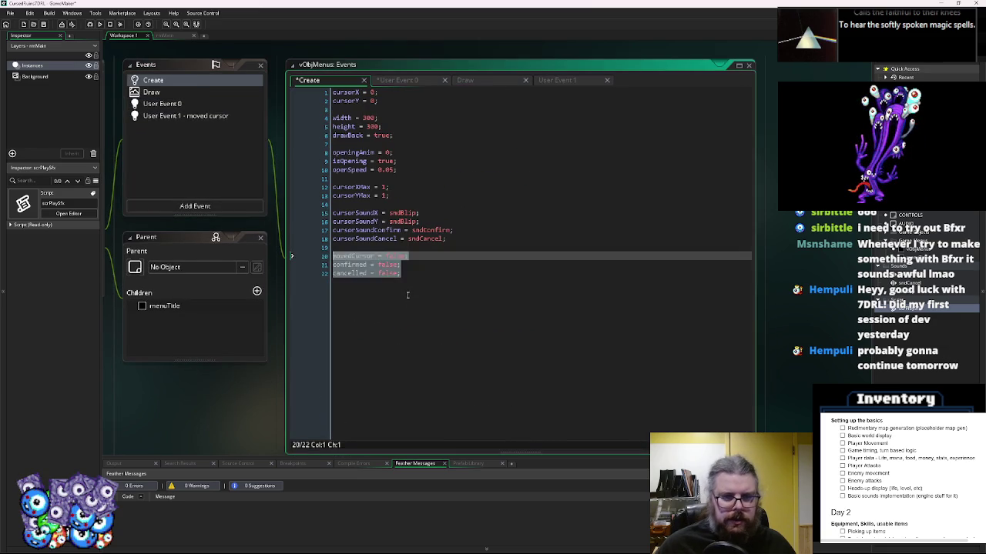
double_click(356, 230)
key(ctrl+c)
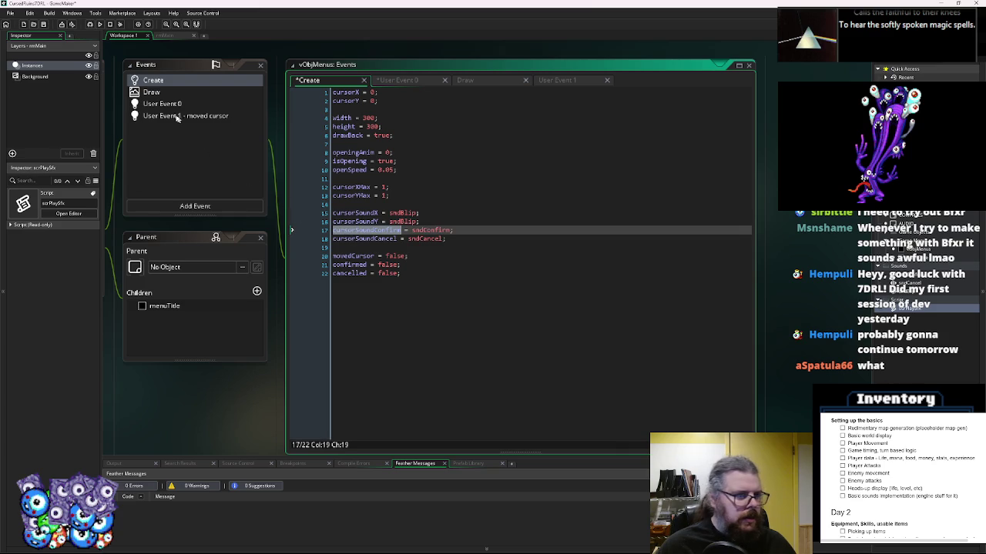
click(182, 117)
click(171, 104)
click(393, 254)
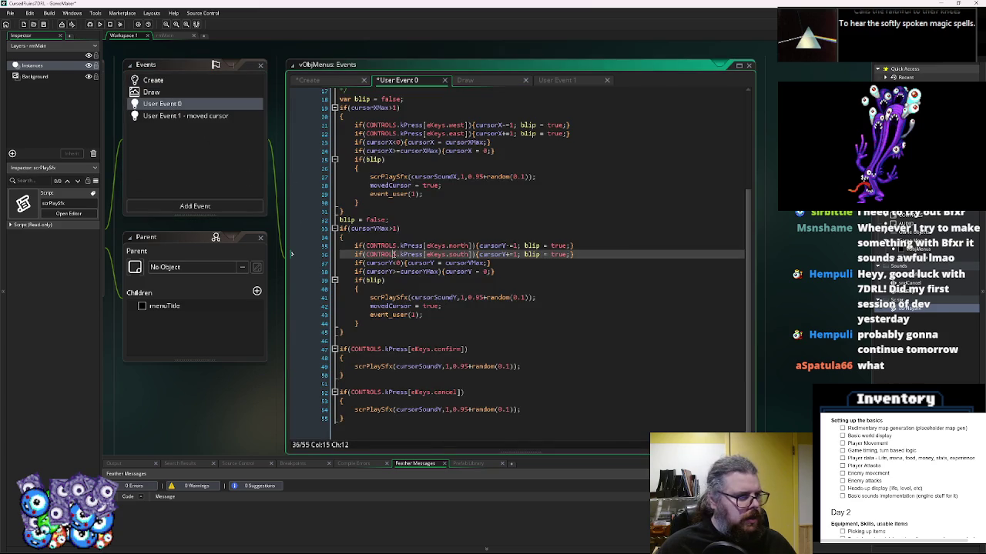
double_click(420, 366)
key(ctrl+v)
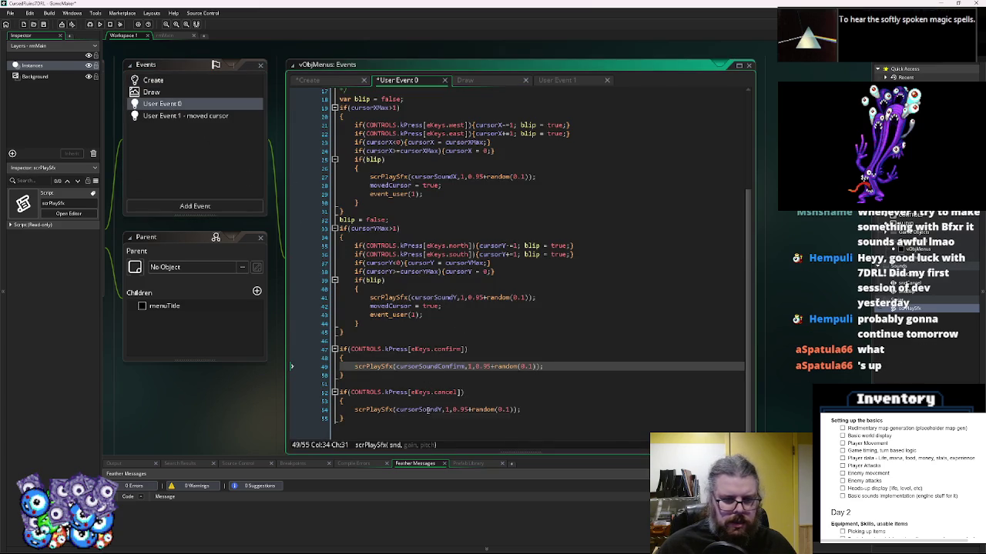
double_click(419, 410)
key(ctrl+v)
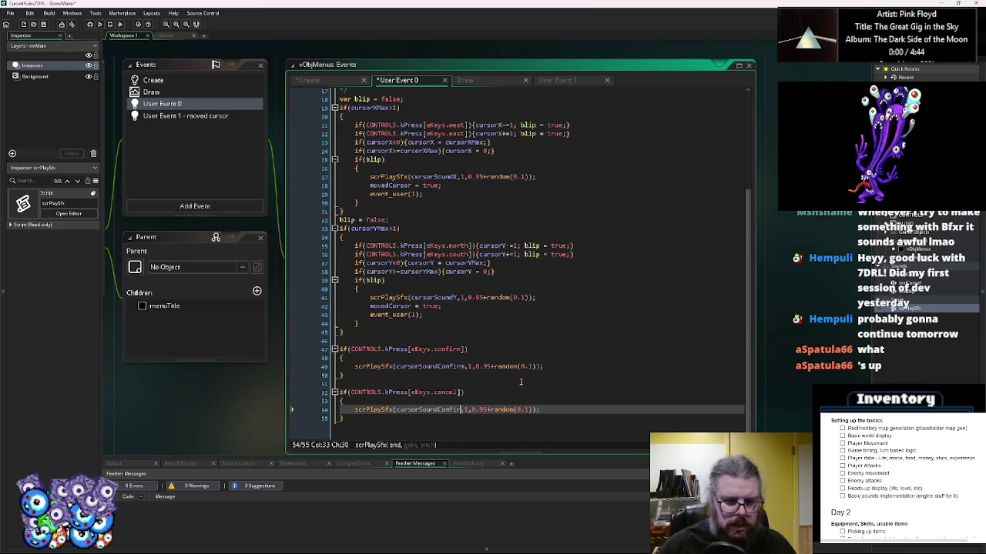
key(BackSpace)
key(BackSpace)
key(BackSpace)
text(Cancel)
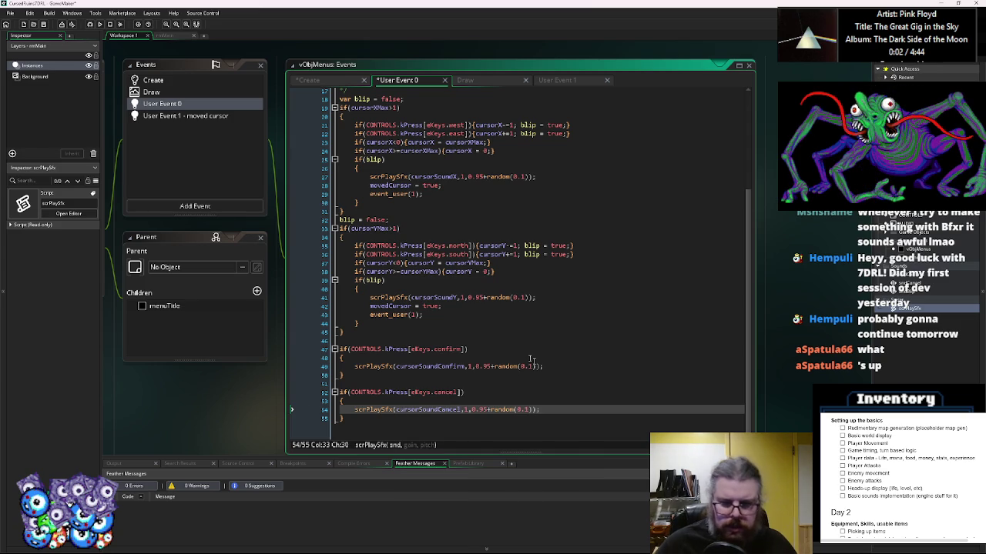
- Add a movedCursor = false; line after the vertical wrap checks and copy it
click(474, 349)
click(399, 367)
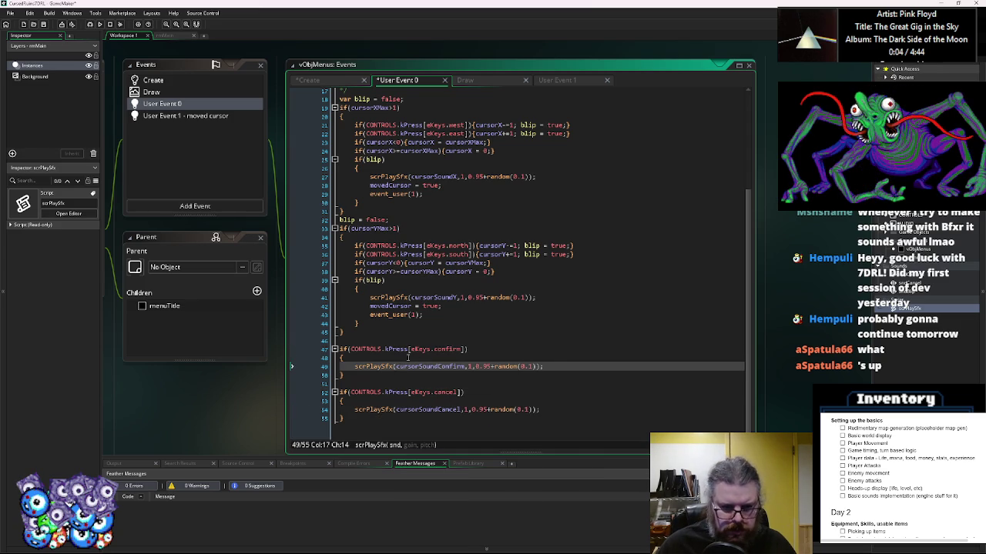
click(410, 356)
click(444, 350)
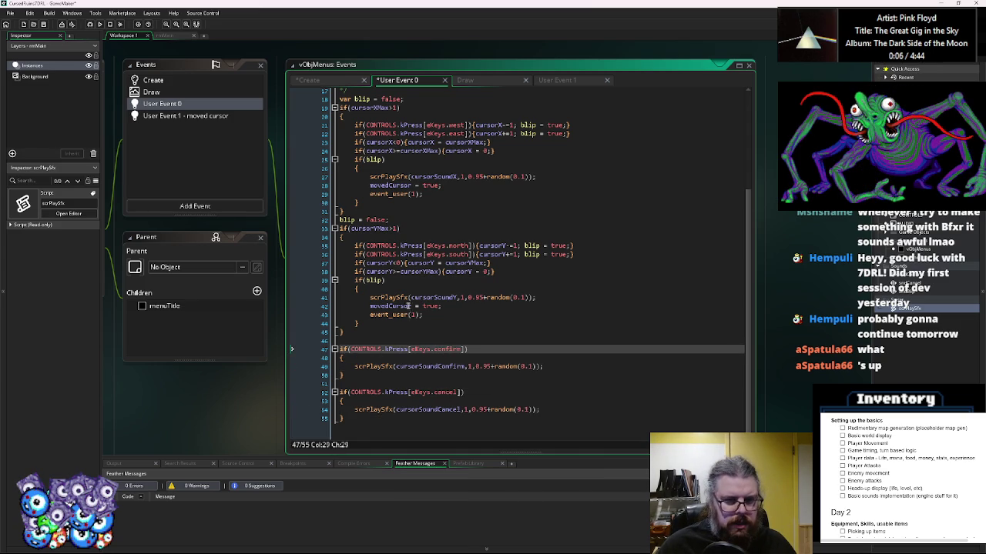
drag(457, 308, 369, 307)
key(ctrl+c)
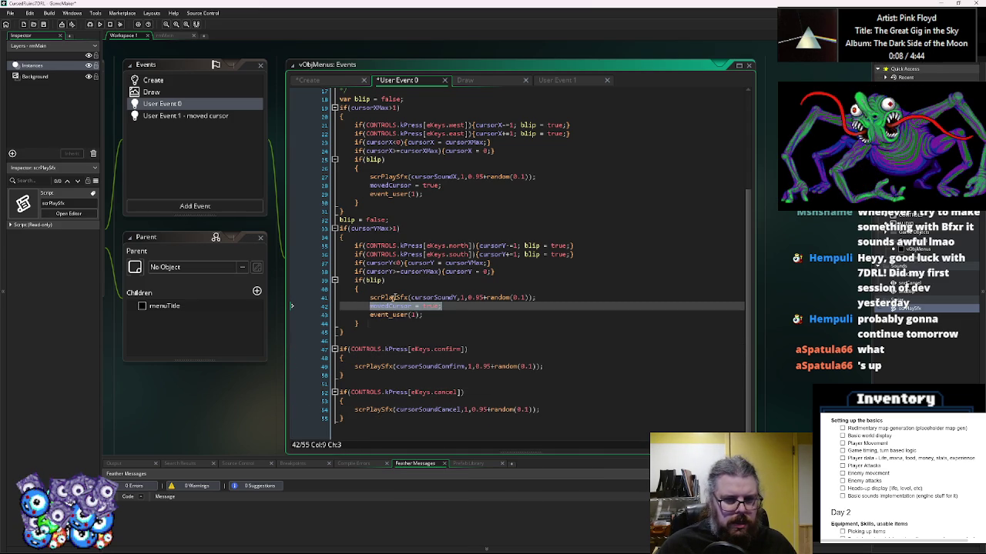
click(505, 273)
key(Return)
key(ctrl+v)
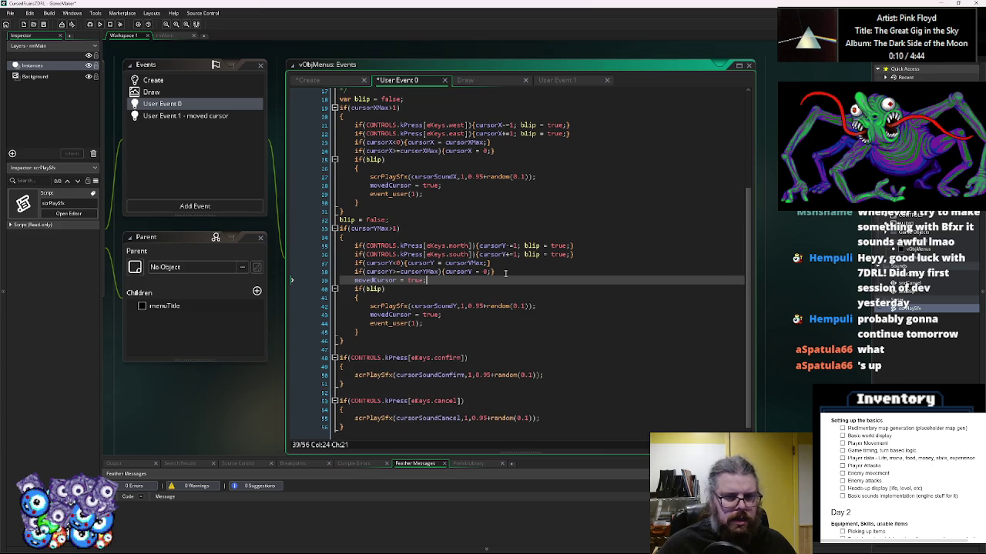
key(BackSpace)
key(BackSpace)
key(BackSpace)
text(false)
key(shift+Home)
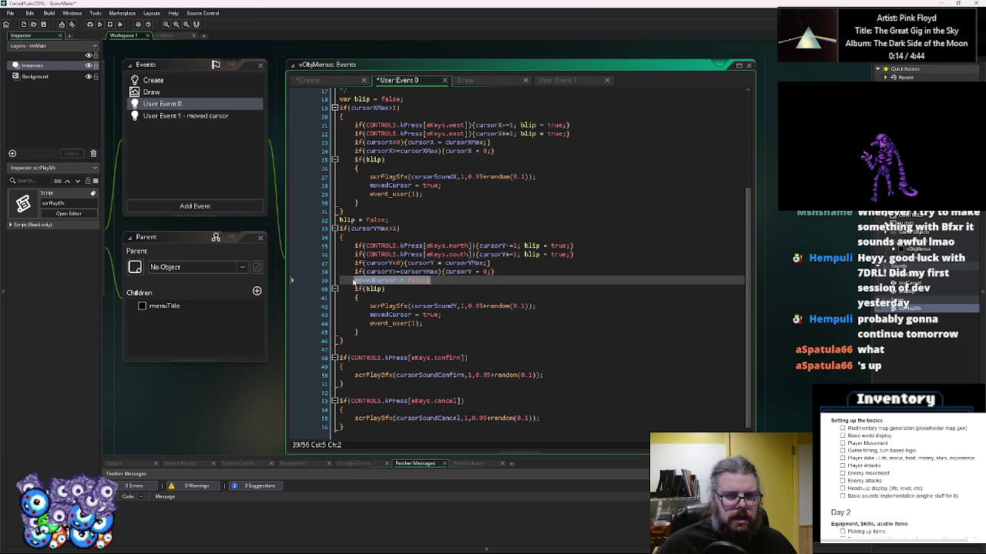
key(ctrl+c)
- Paste movedCursor = false; before the horizontal blip check and above the confirm check
click(355, 159)
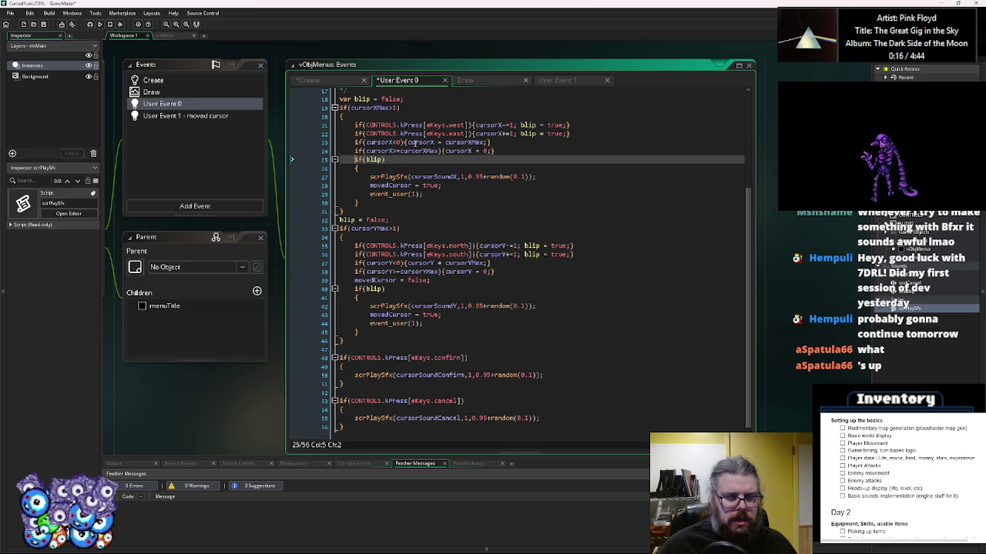
key(Return)
key(Up)
key(ctrl+v)
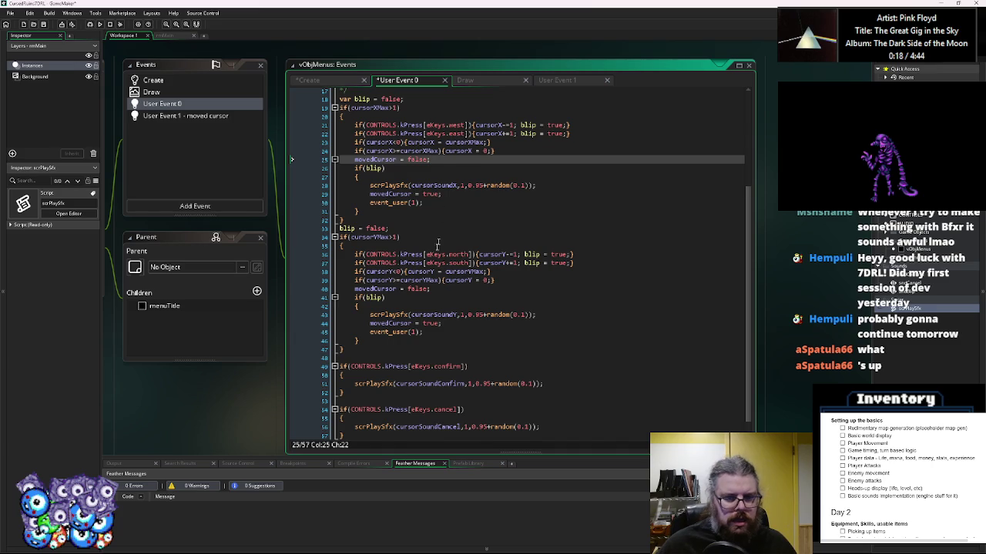
scroll(441, 231, down, 1)
click(380, 340)
key(ctrl+v)
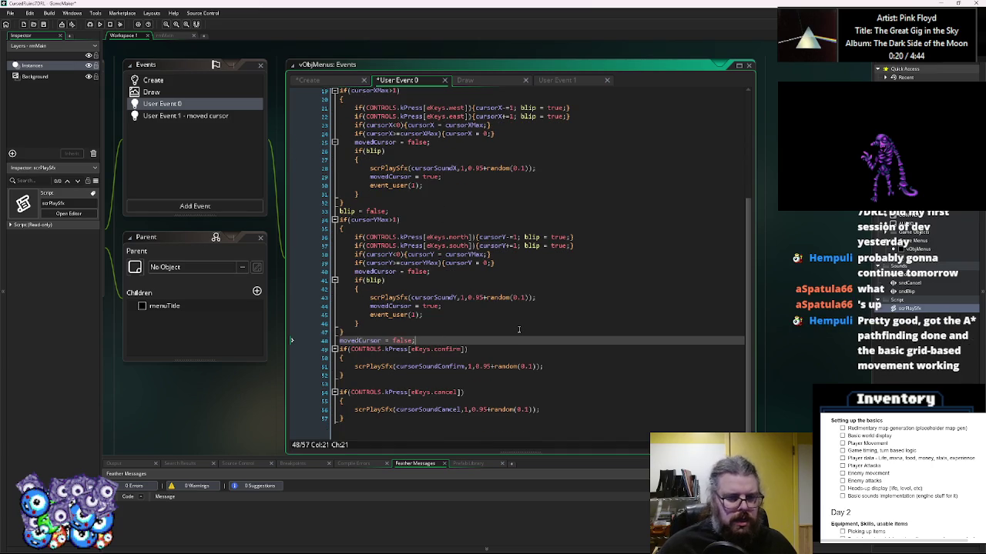
key(Return)
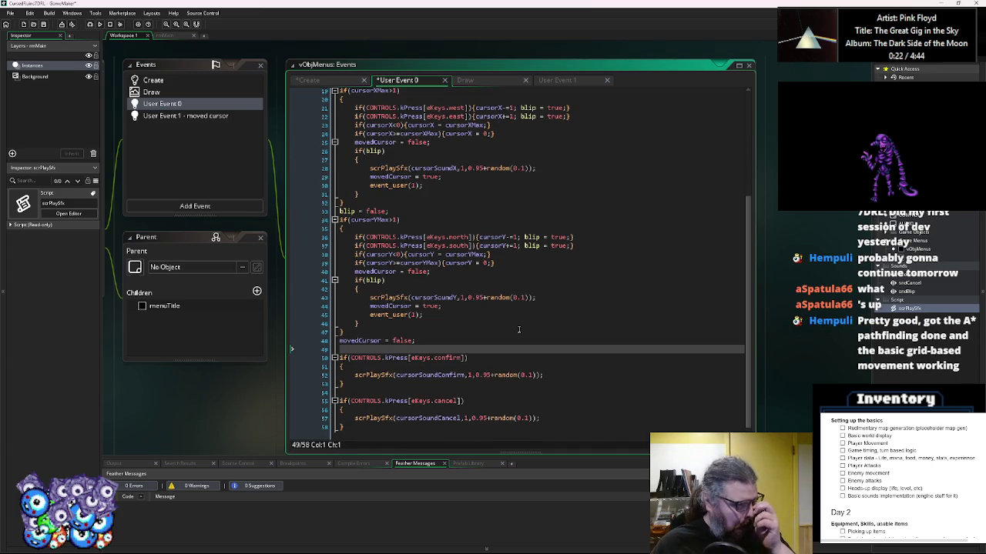
- Review the movedCursor lines and paste a flag line into the confirm block
scroll(518, 330, down, 1)
click(477, 358)
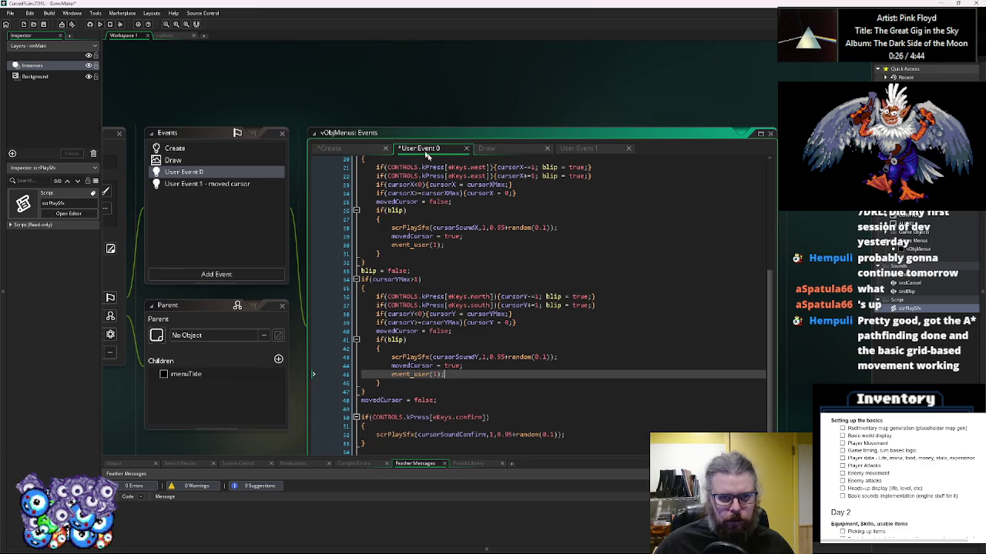
click(464, 265)
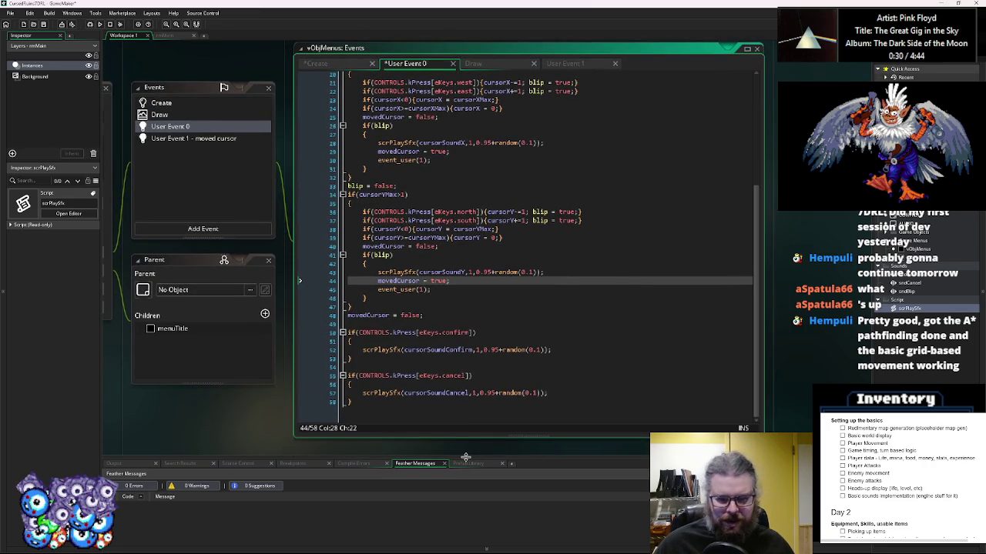
click(453, 406)
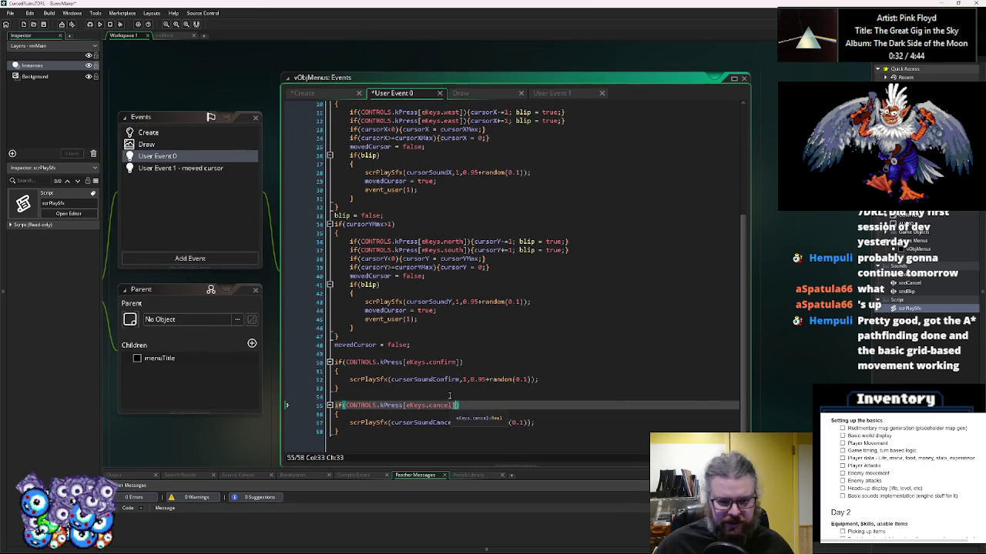
click(443, 378)
click(369, 310)
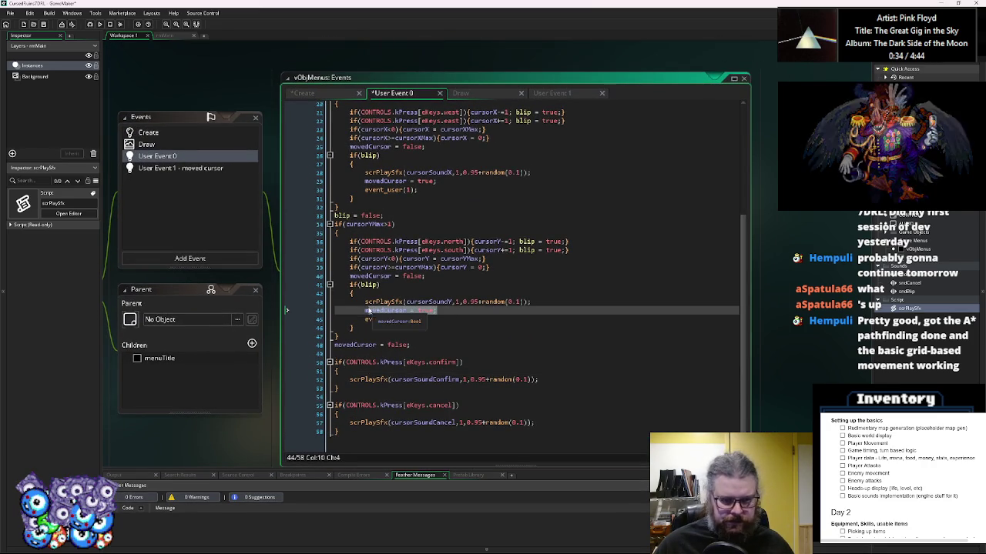
click(359, 379)
key(ctrl+v)
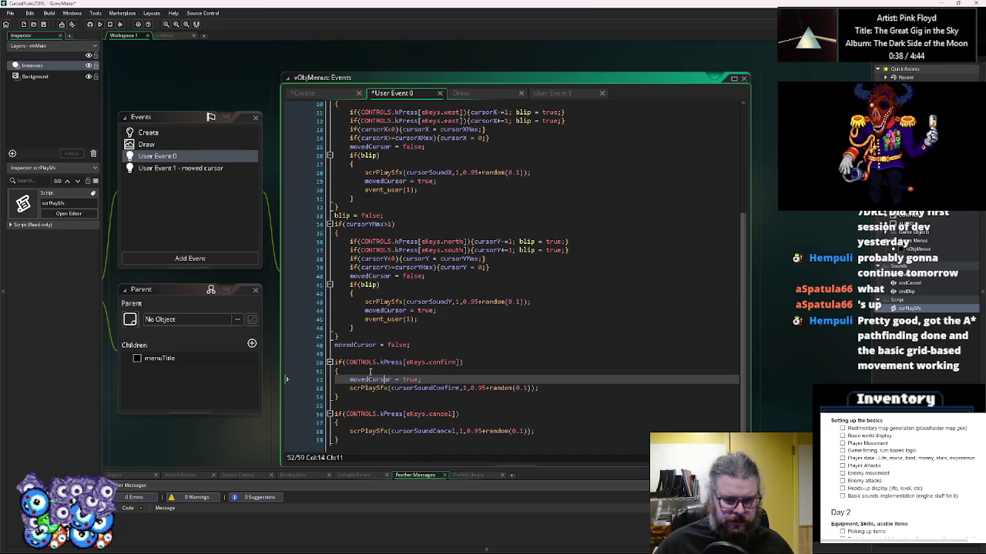
- Set confirmed = true; in the confirm block and cancelled = true; in the cancel block
key(BackSpace)
key(BackSpace)
key(BackSpace)
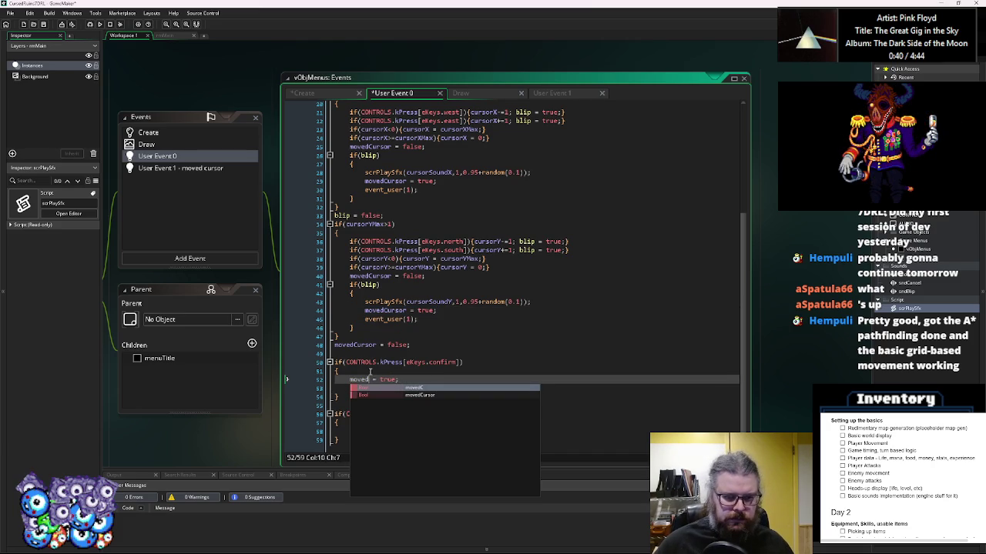
key(BackSpace)
key(BackSpace)
key(BackSpace)
text(con)
key(Return)
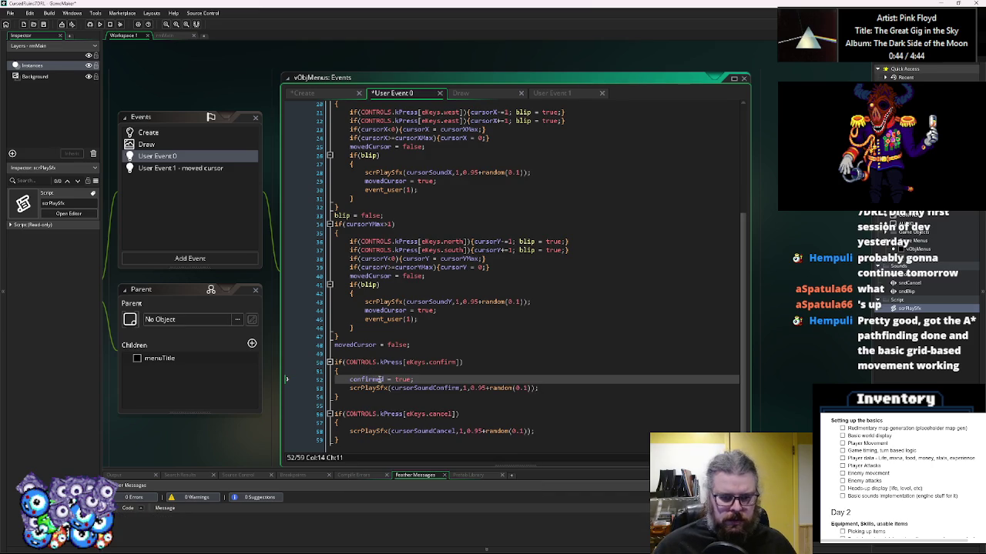
click(371, 422)
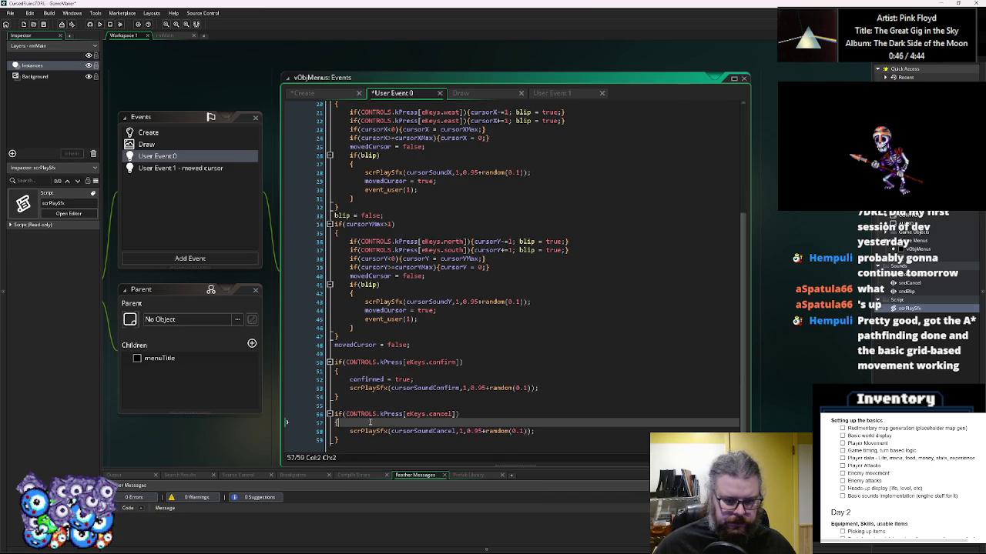
key(Return)
text(confirmed = true)
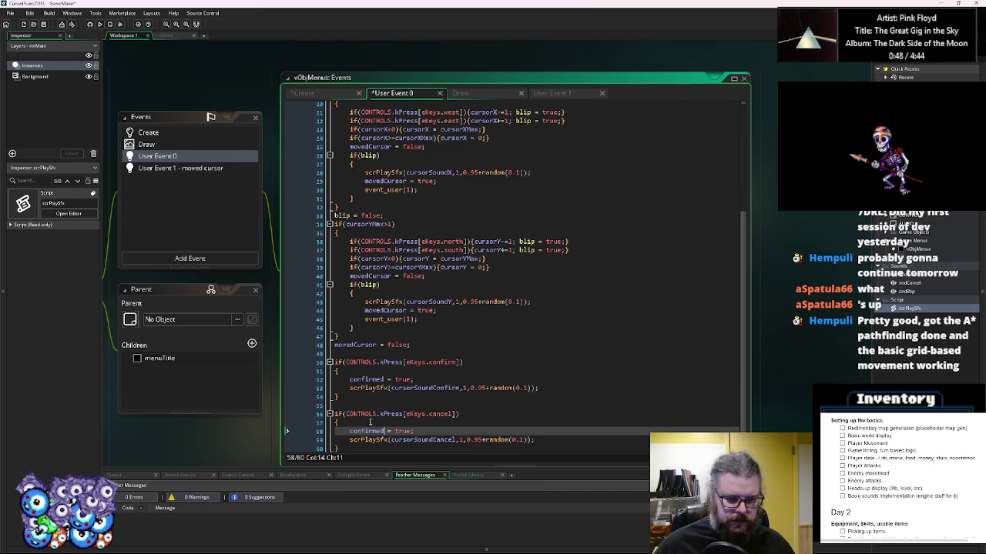
text(cancelled)
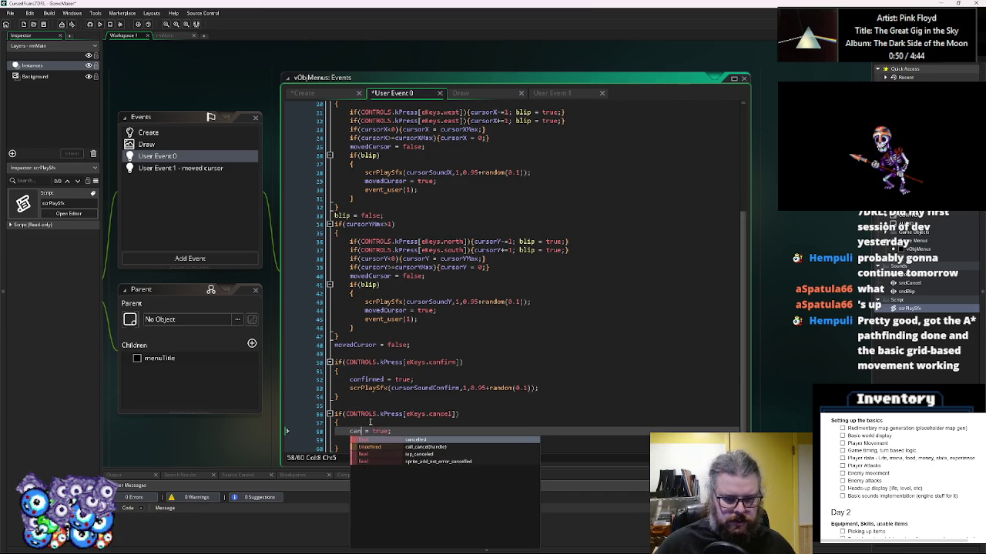
drag(428, 379, 349, 385)
click(414, 352)
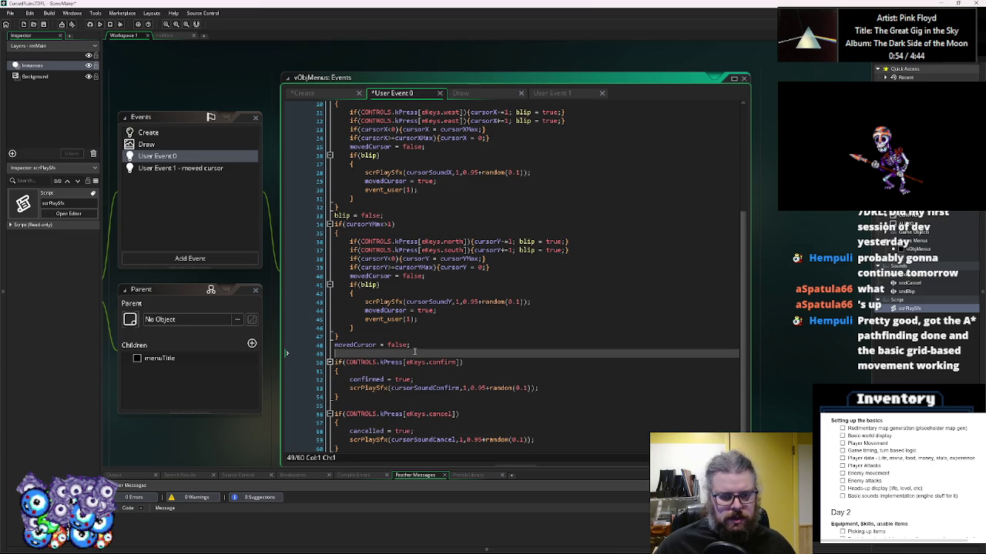
- Add event_user(1); after the scrPlaySfx calls in the confirm and cancel blocks
drag(443, 317, 365, 319)
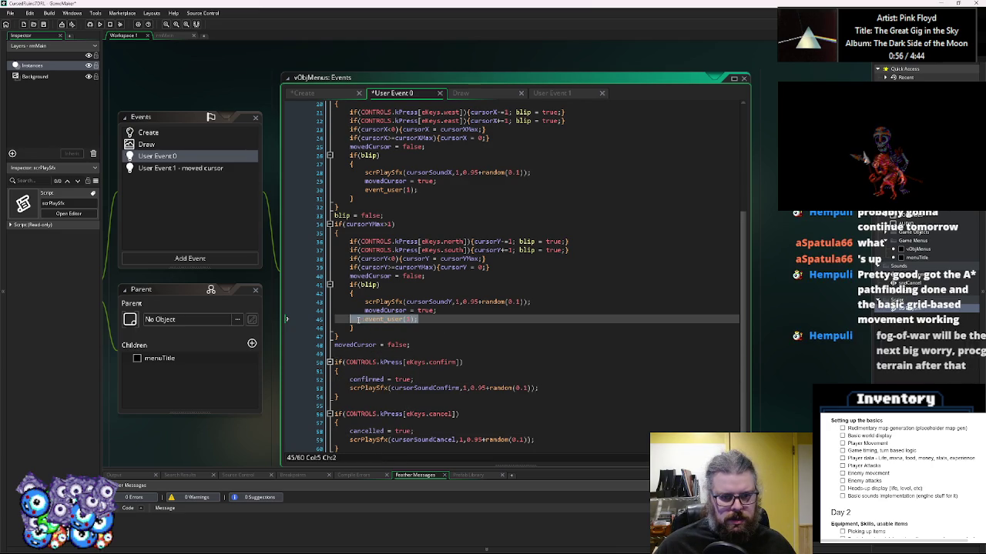
key(ctrl+c)
click(552, 388)
key(Return)
key(ctrl+v)
scroll(560, 425, down, 1)
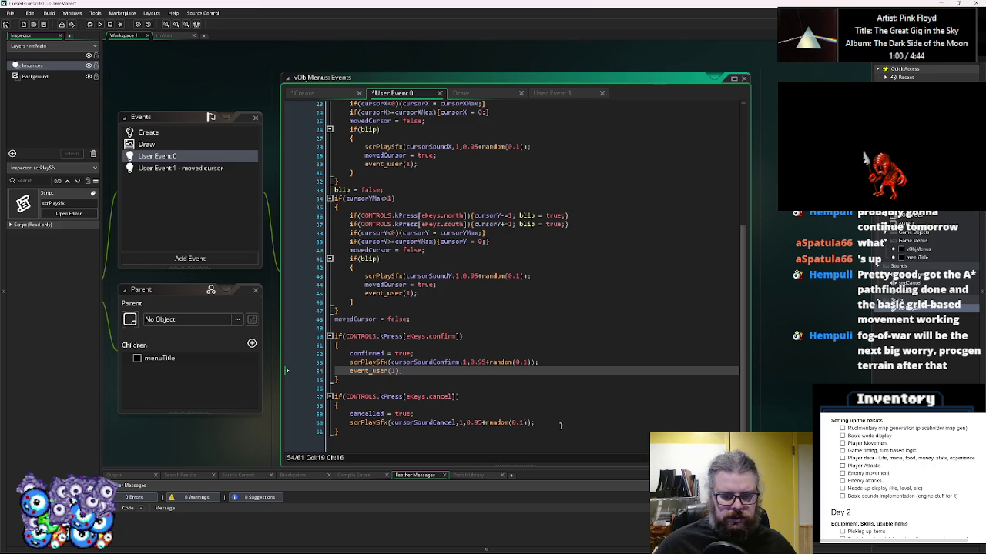
click(559, 425)
key(Return)
key(ctrl+v)
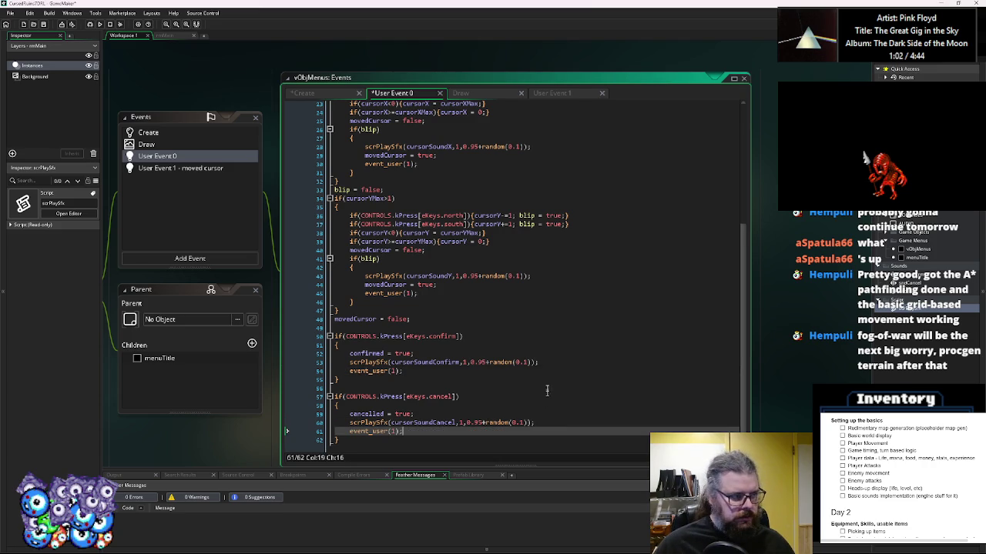
click(533, 365)
click(399, 234)
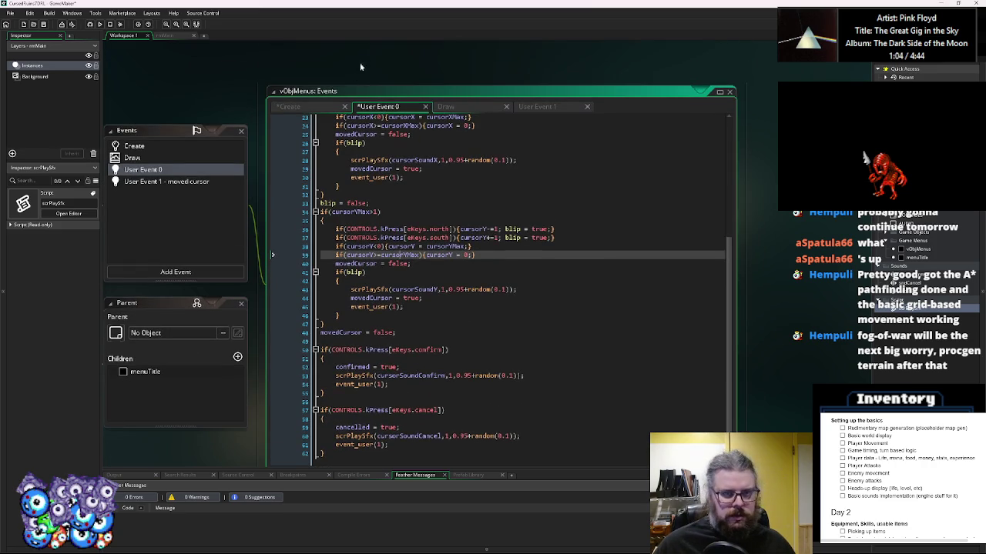
drag(368, 89, 370, 78)
click(445, 319)
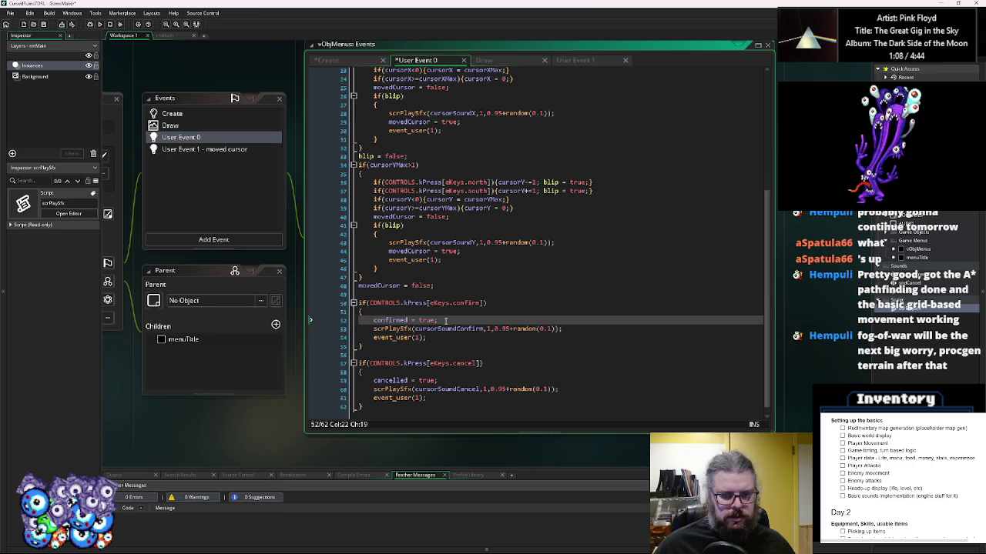
- Build a combined confirmed/cancelled reset line above the confirm check in User Event 0
drag(439, 320, 374, 319)
key(ctrl+c)
click(405, 294)
key(ctrl+v)
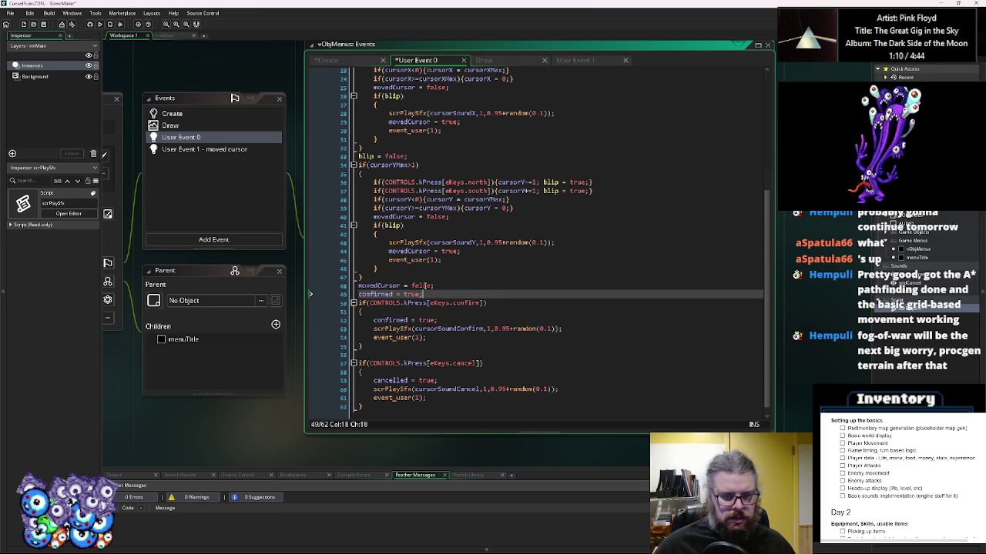
key(BackSpace)
key(BackSpace)
key(BackSpace)
text(fals)
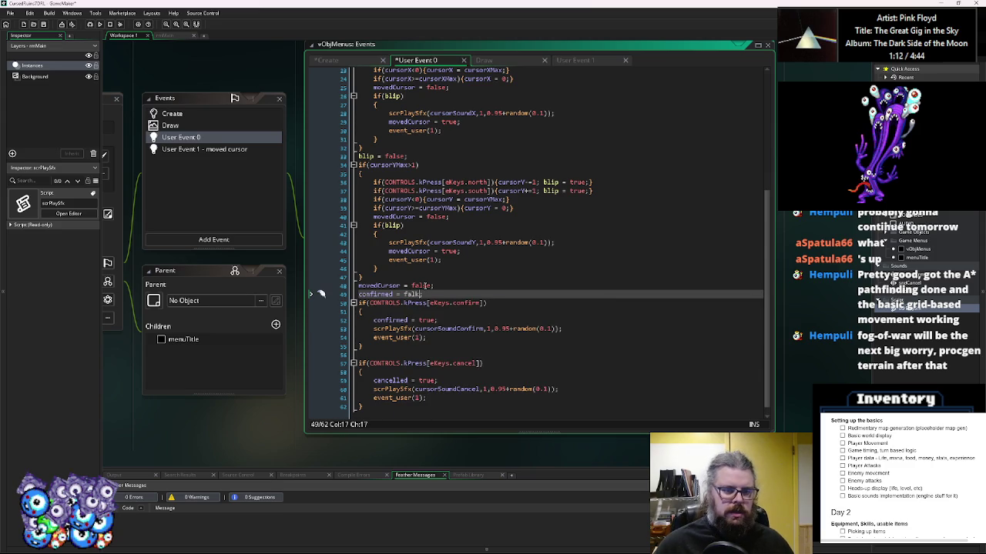
text(;)
drag(439, 380, 375, 382)
click(436, 294)
key(ctrl+v)
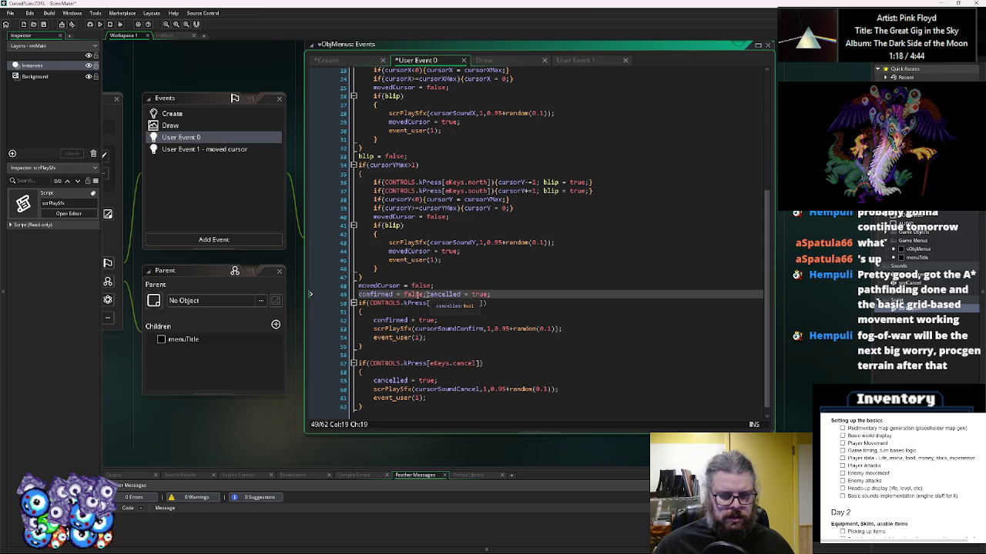
click(358, 294)
key(BackSpace)
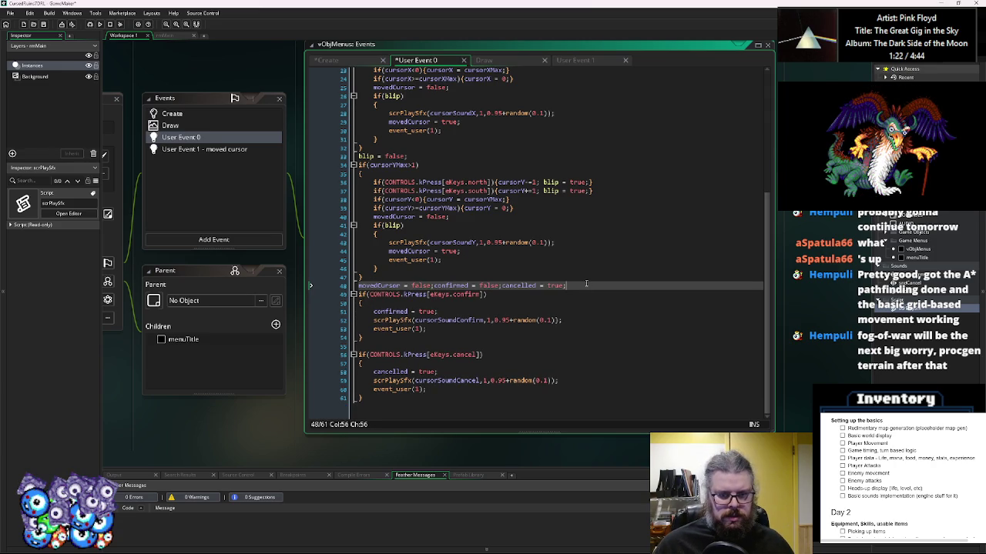
key(Return)
key(Home)
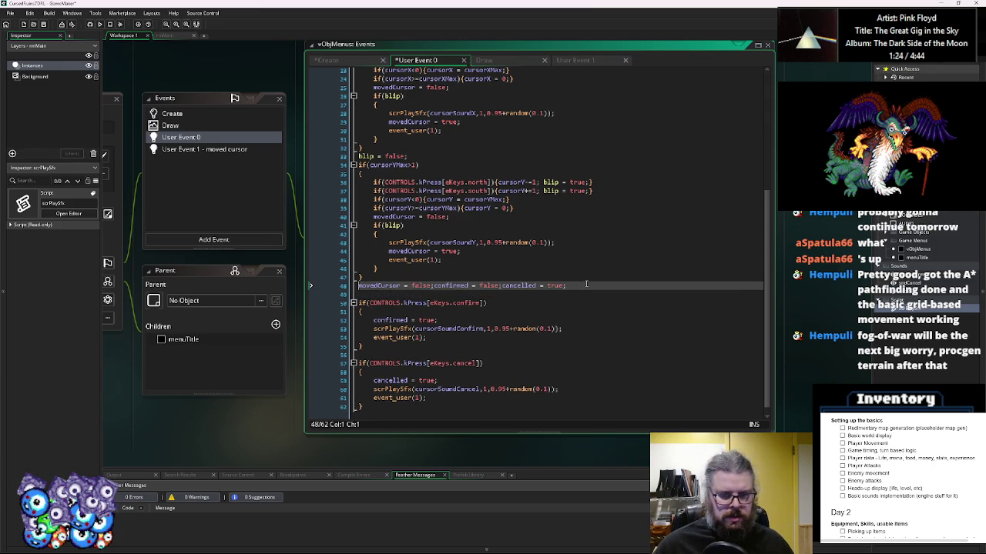
key(Return)
- Add confirmed = false after the confirm event_user(1) call and cancelled = false after the cancel call
scroll(576, 289, down, 1)
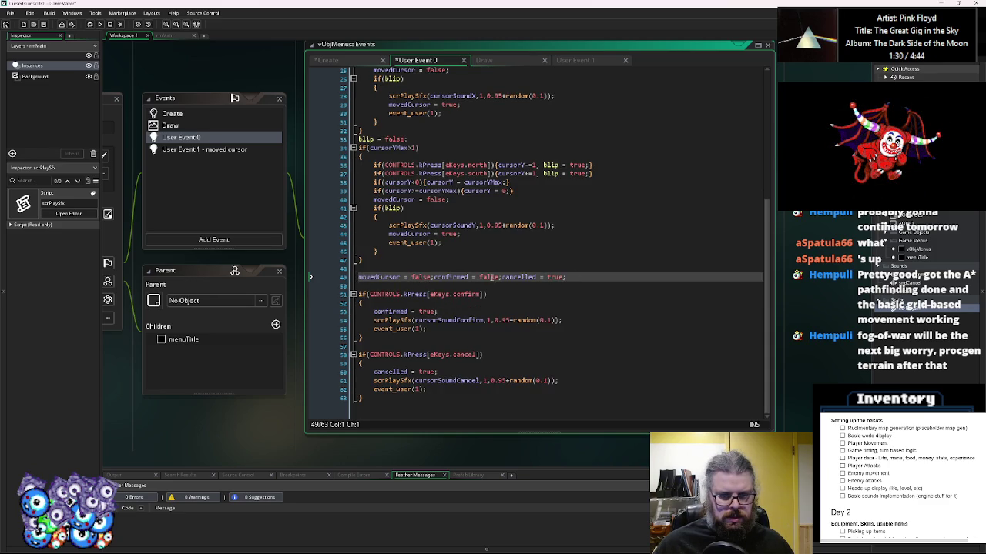
click(447, 330)
key(Return)
text(confirmed = false;)
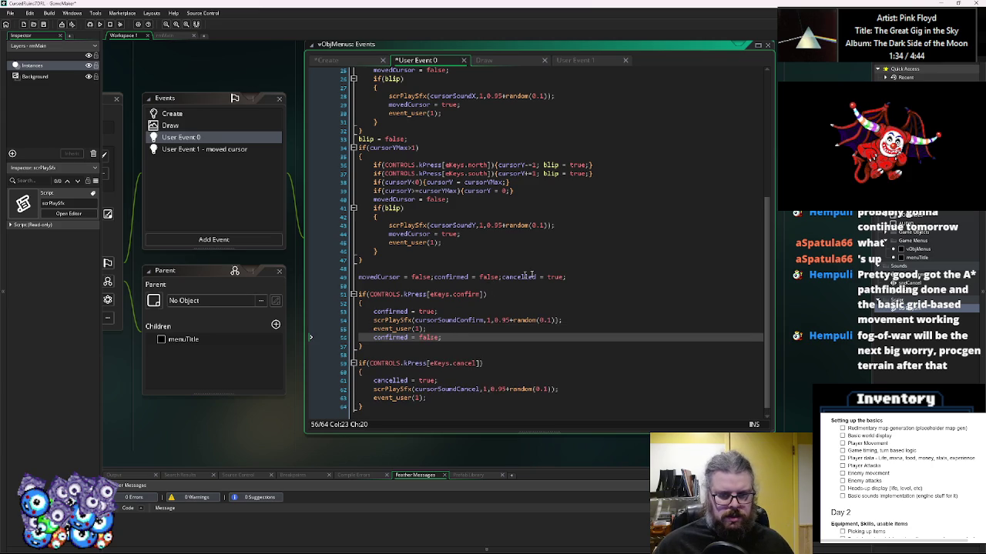
drag(576, 277, 501, 277)
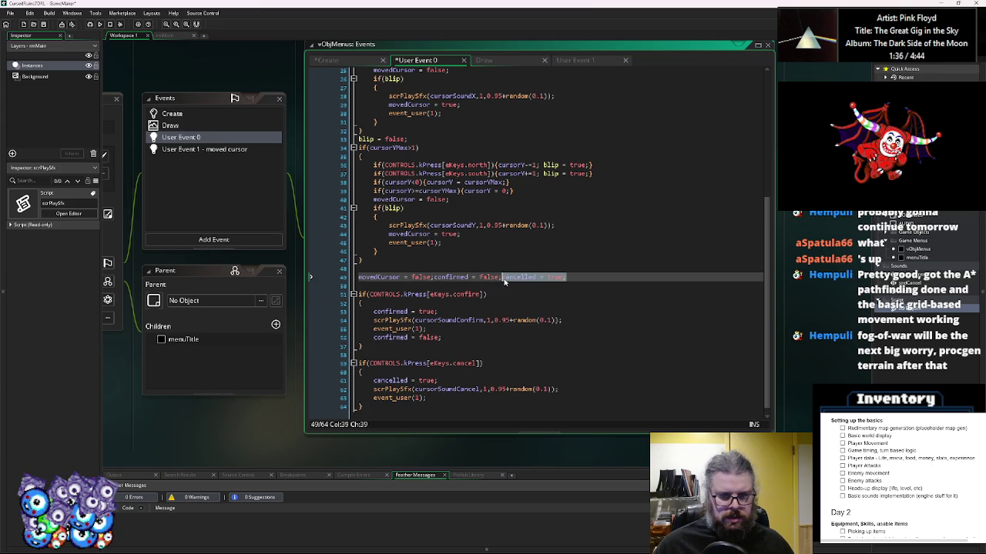
click(436, 402)
key(Return)
key(ctrl+v)
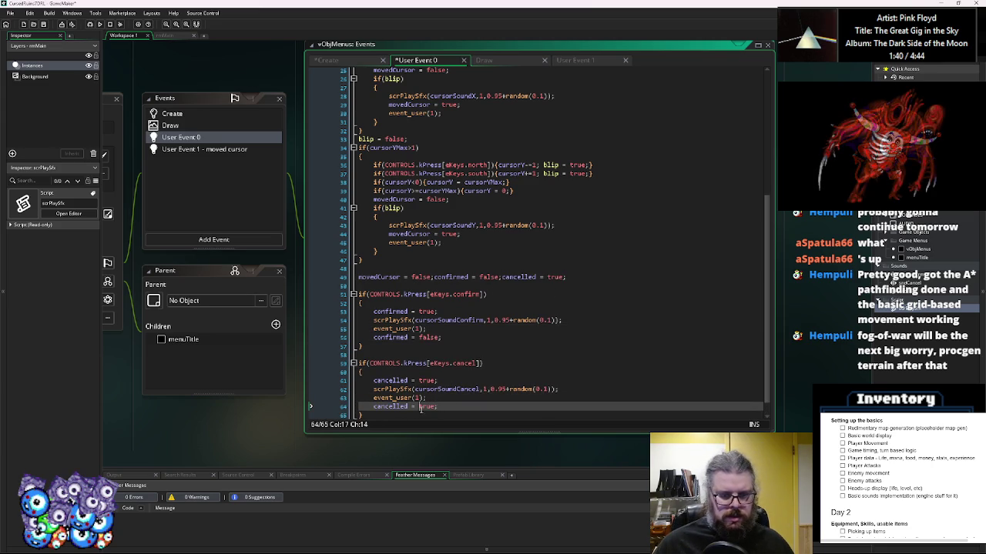
click(437, 339)
double_click(428, 407)
key(ctrl+v)
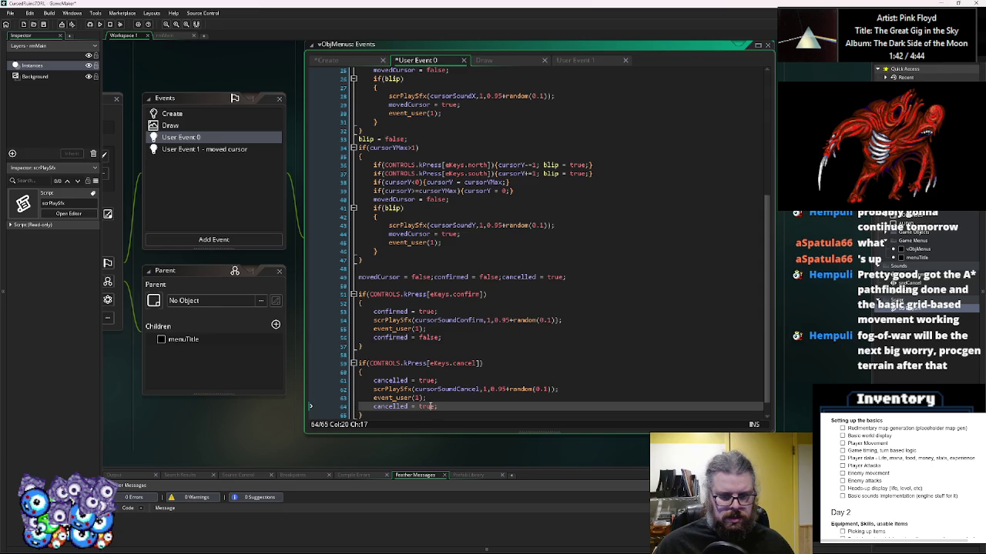
- Place movedCursor = false after the vertical and horizontal event_user(1) calls
click(435, 277)
drag(435, 279, 362, 282)
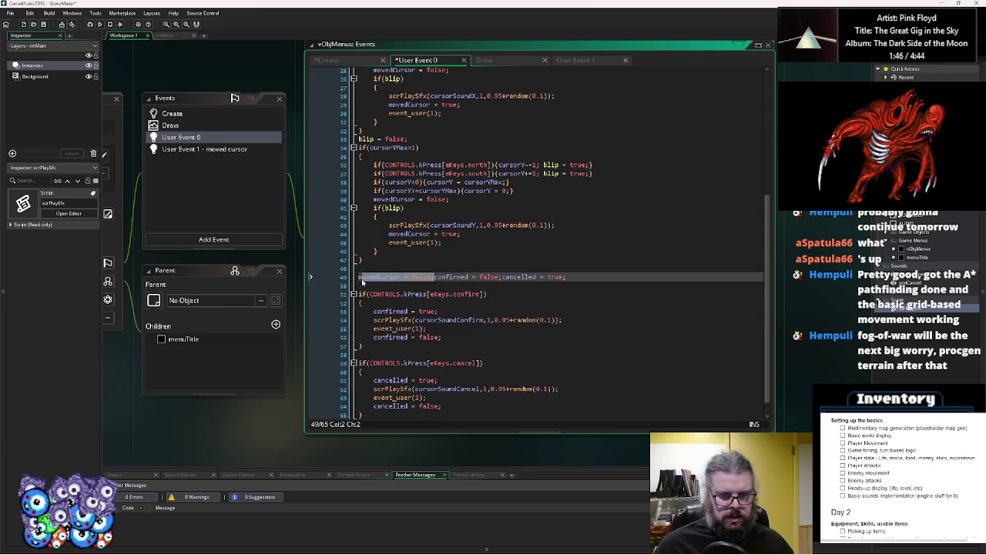
key(BackSpace)
click(440, 243)
key(Return)
key(ctrl+v)
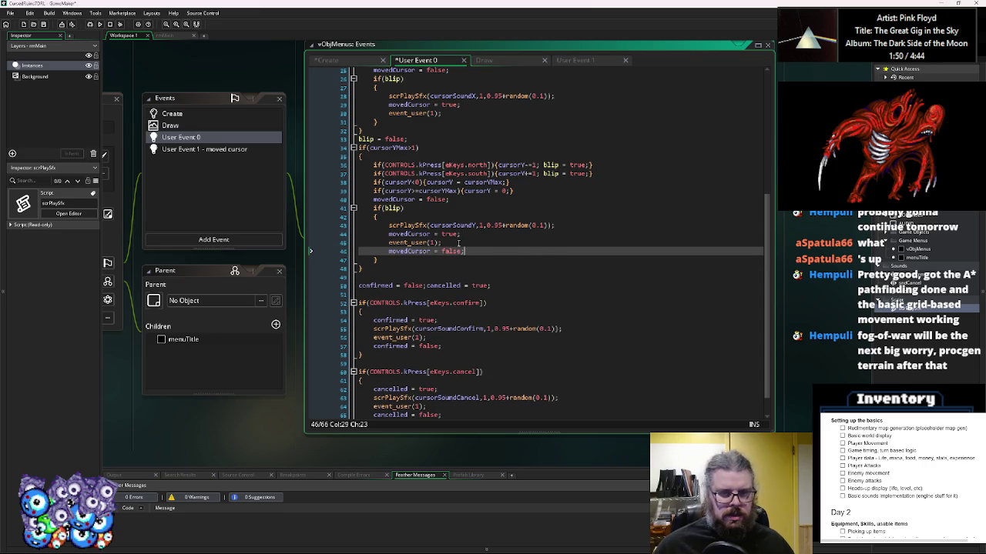
scroll(459, 177, up, 3)
click(458, 198)
key(Return)
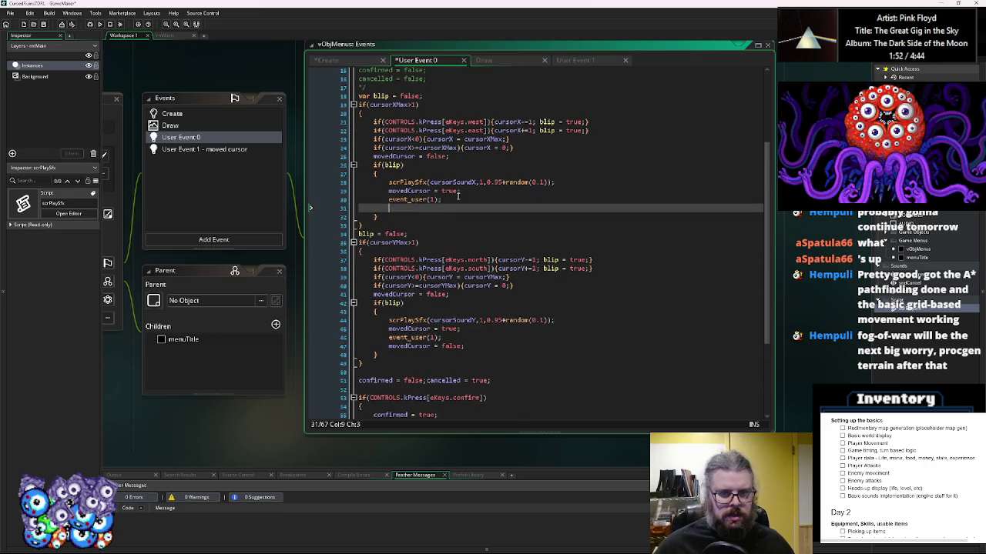
key(ctrl+v)
- Delete the old movedCursor resets and the leftover combined confirmed/cancelled reset line
drag(465, 156, 373, 156)
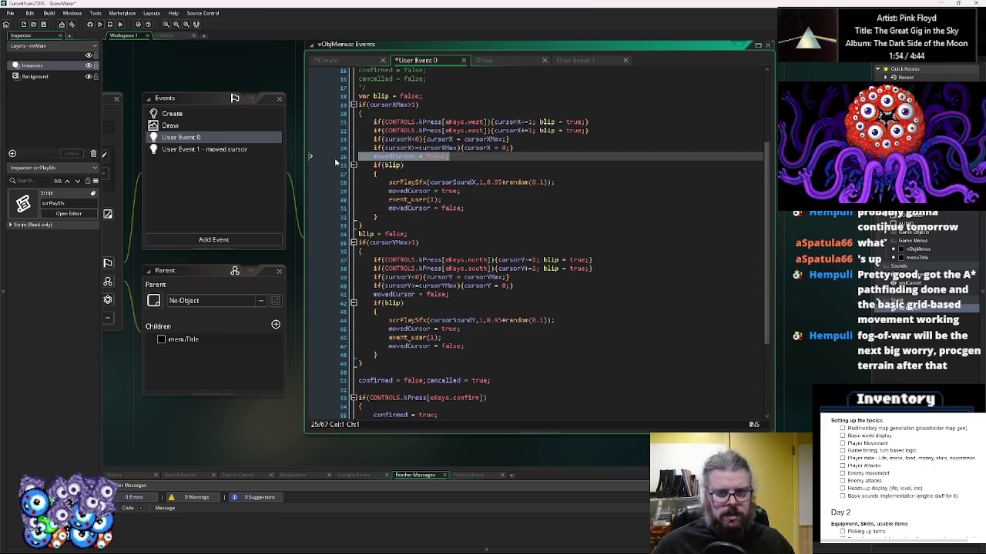
key(BackSpace)
drag(464, 286, 358, 285)
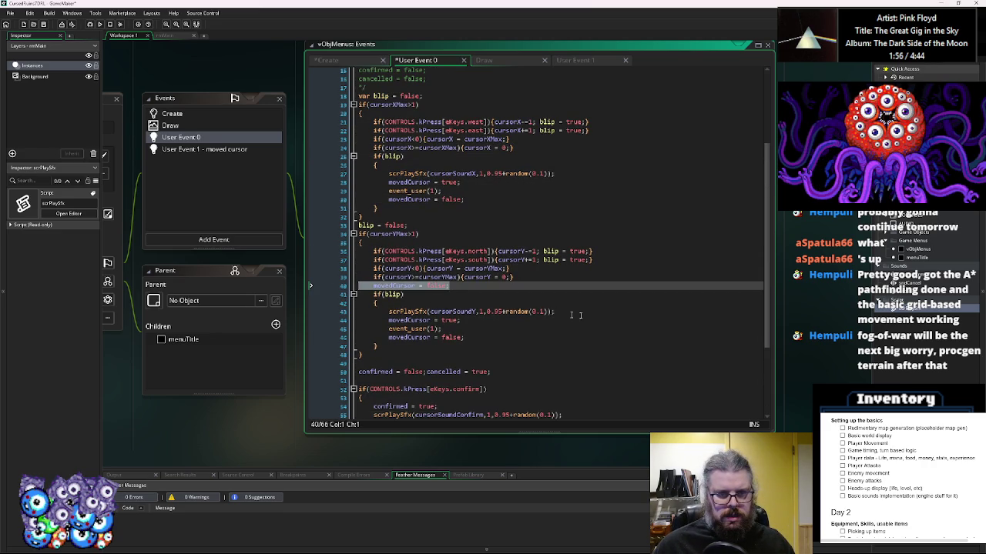
key(BackSpace)
key(BackSpace)
scroll(499, 340, down, 4)
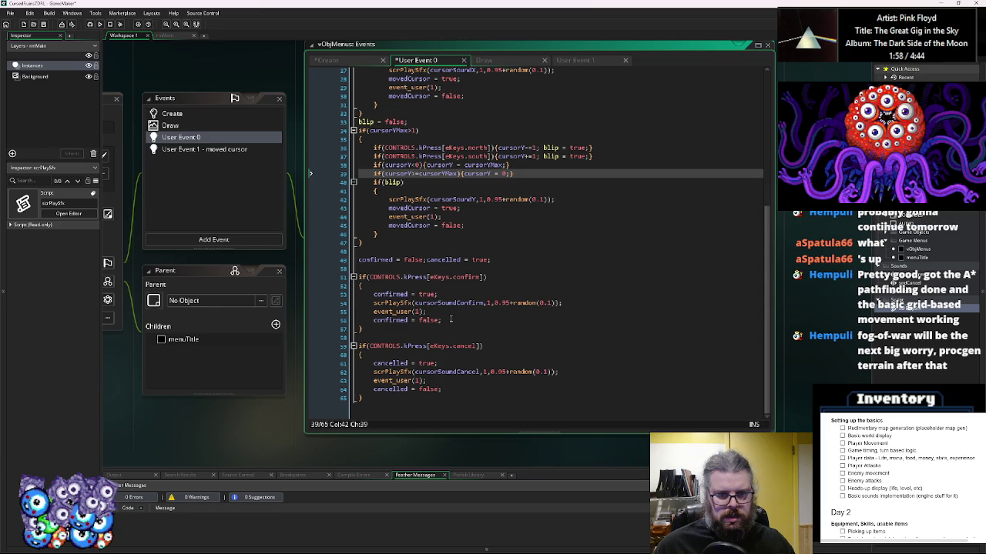
drag(512, 262, 358, 259)
key(BackSpace)
key(BackSpace)
key(BackSpace)
click(492, 311)
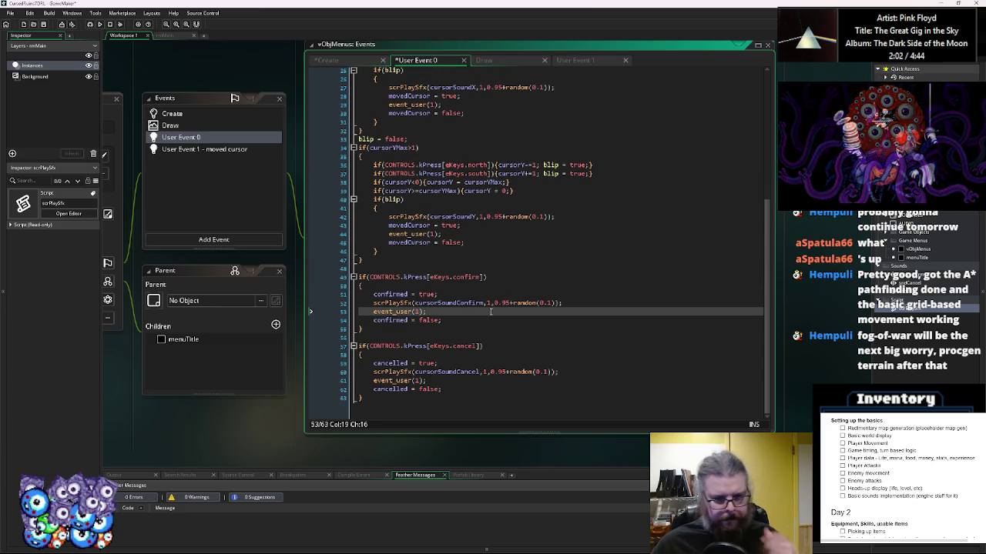
scroll(492, 311, up, 6)
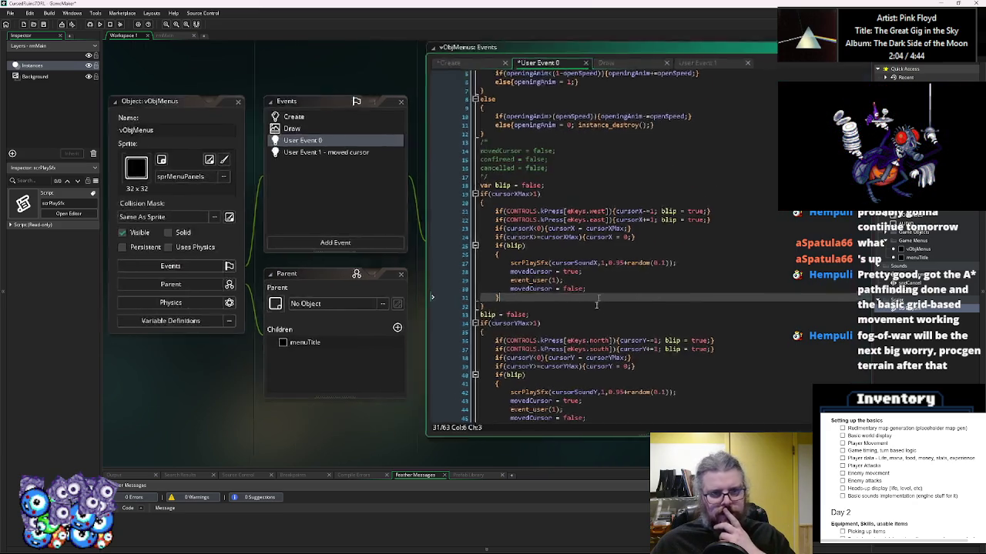
click(341, 270)
- Change User Event 1's description to 'menu state changed' and save the project
drag(573, 190, 519, 191)
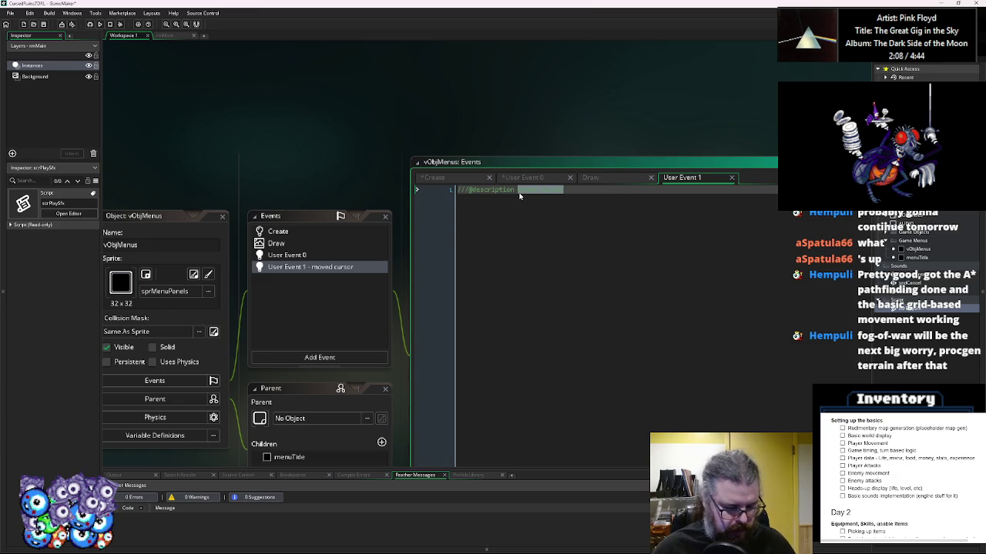
text(menu stat)
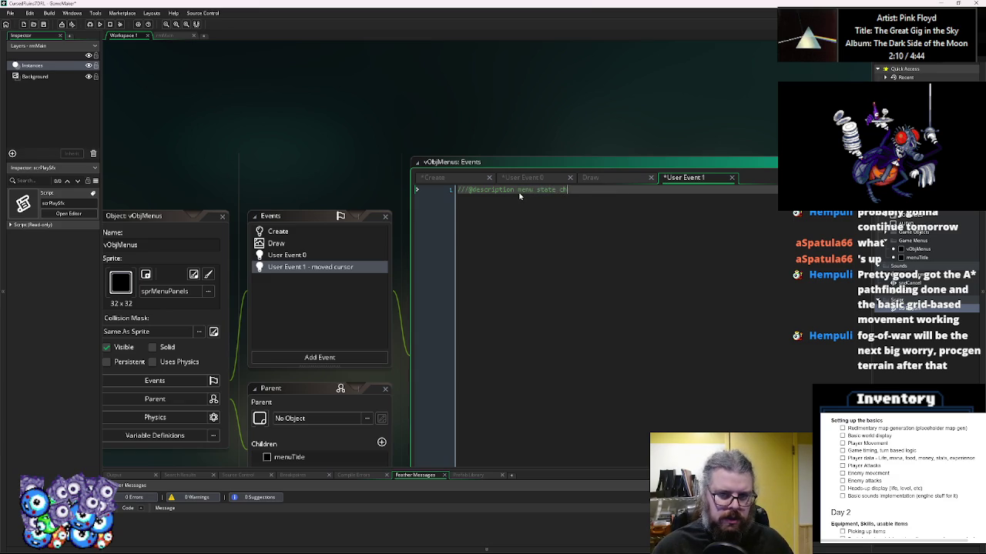
text(d)
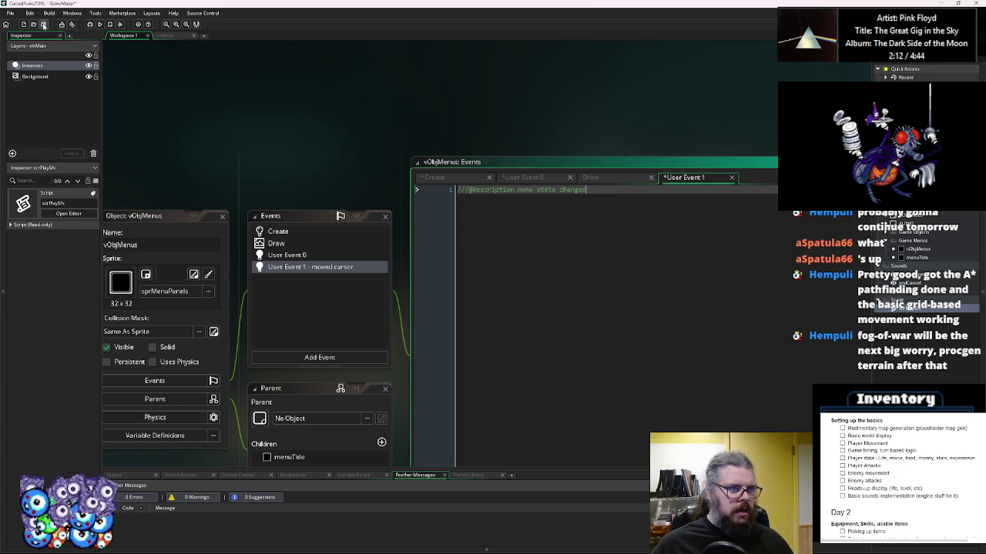
key(ctrl+s)
- Copy User Event 0's input-handling code and paste it below User Event 1's description line
scroll(617, 255, down, 2)
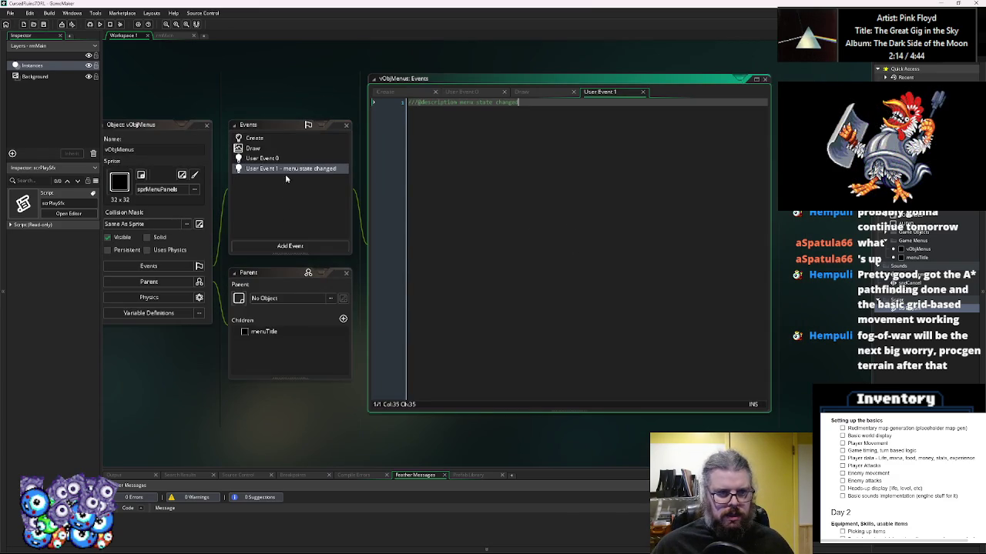
click(284, 159)
scroll(516, 250, down, 3)
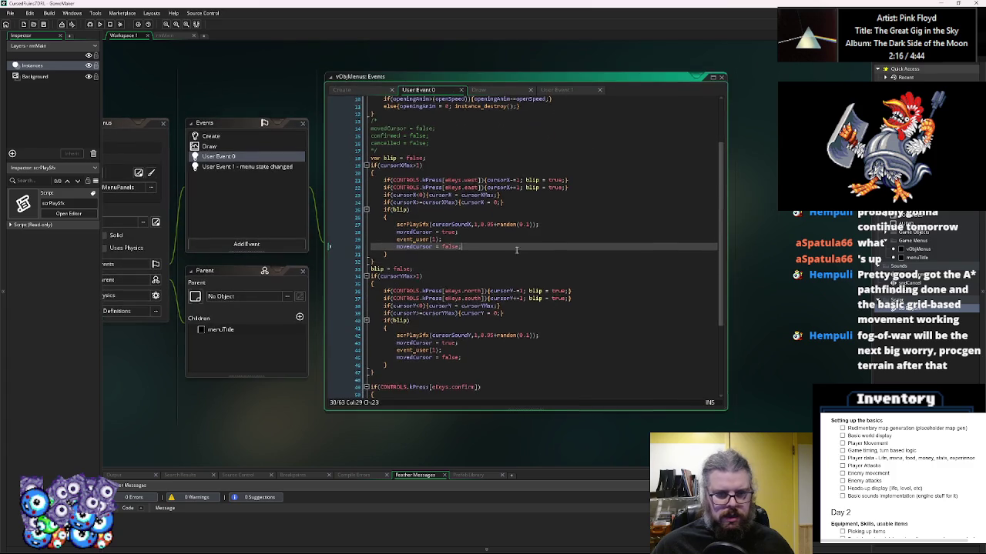
scroll(516, 250, down, 2)
scroll(516, 253, down, 3)
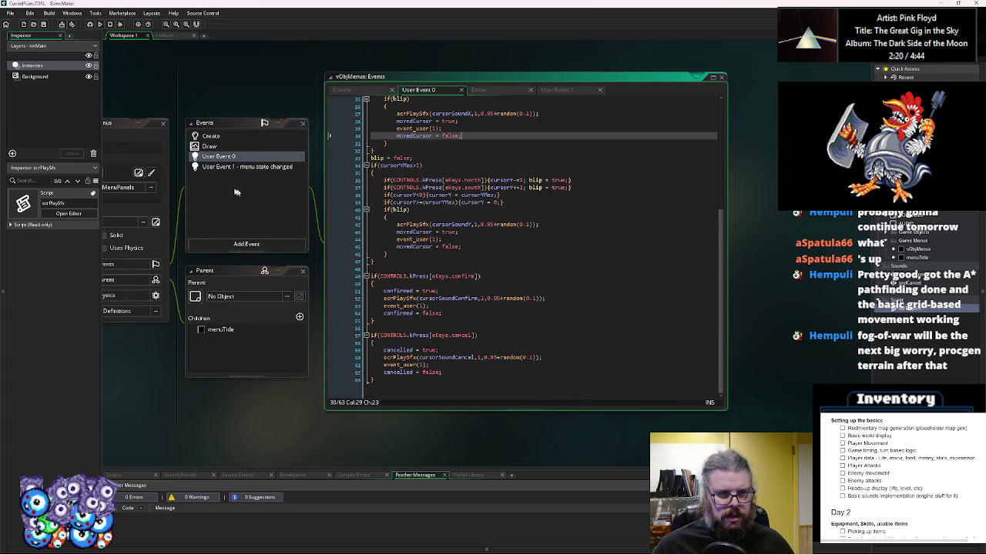
mouse_move(424, 389)
mouse_down()
mouse_move(377, 286)
mouse_move(362, 196)
mouse_move(352, 246)
mouse_up()
key(ctrl+c)
click(247, 166)
key(ctrl+v)
key(ctrl+z)
key(End)
key(Return)
key(ctrl+v)
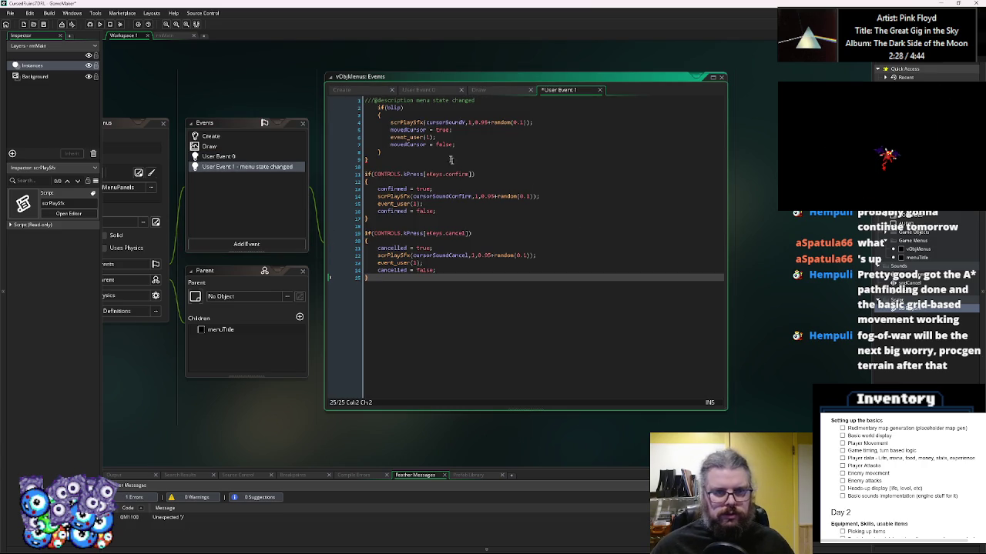
- Start an if(moved… check on a new line under User Event 1's description
click(496, 101)
key(Return)
key(Return)
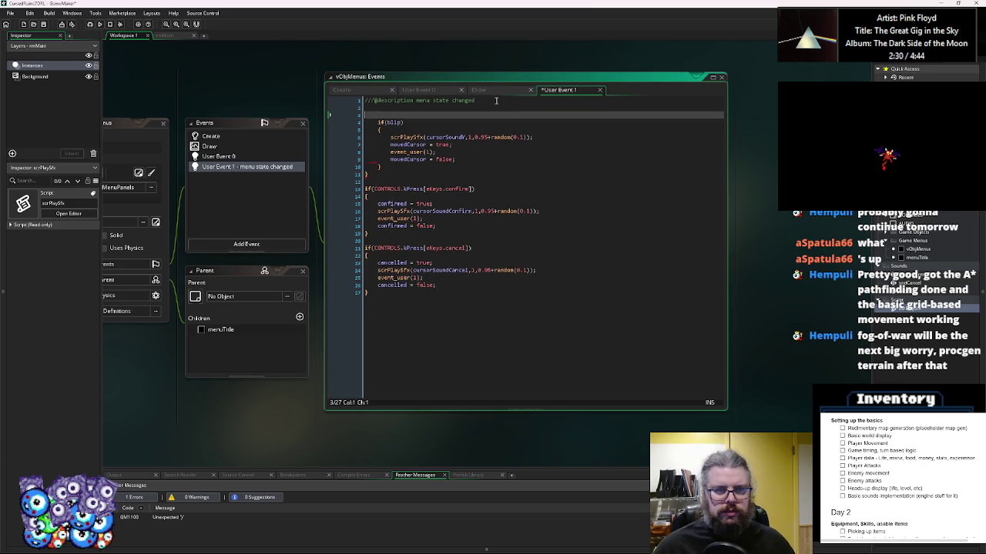
text(if(moved)
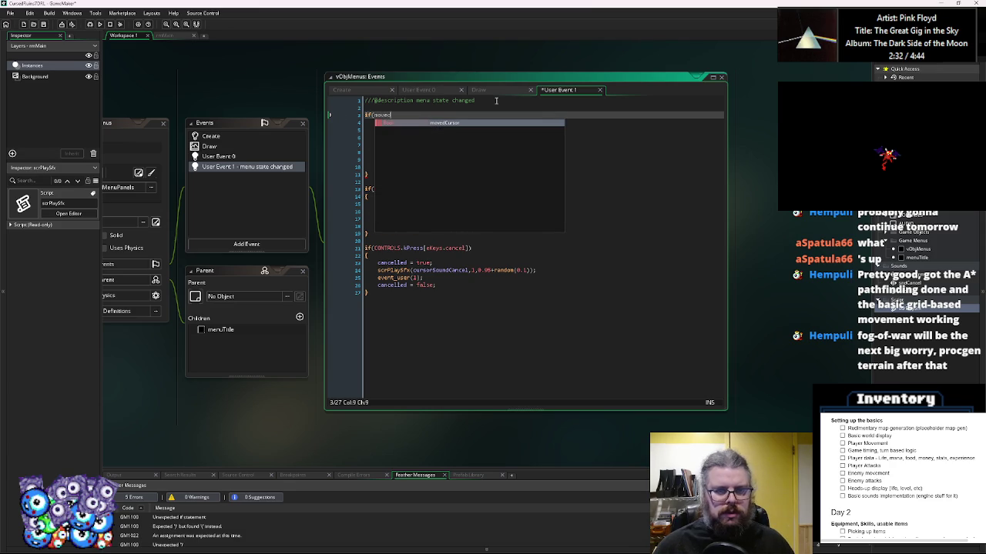
key(Escape)
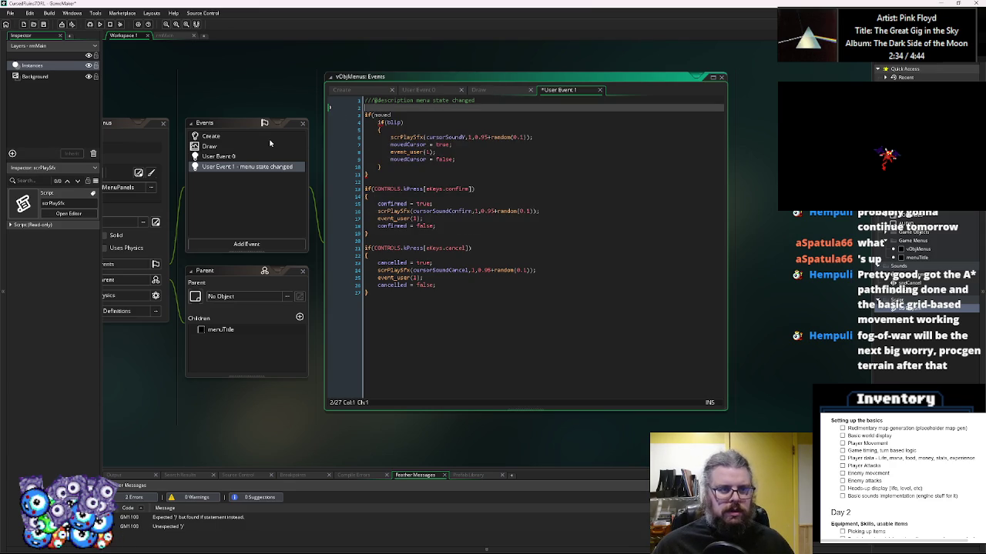
- Rename movedCursor to movedCursorX in the Create event code
click(210, 135)
click(422, 254)
click(401, 240)
text(X)
drag(433, 240, 329, 235)
click(436, 241)
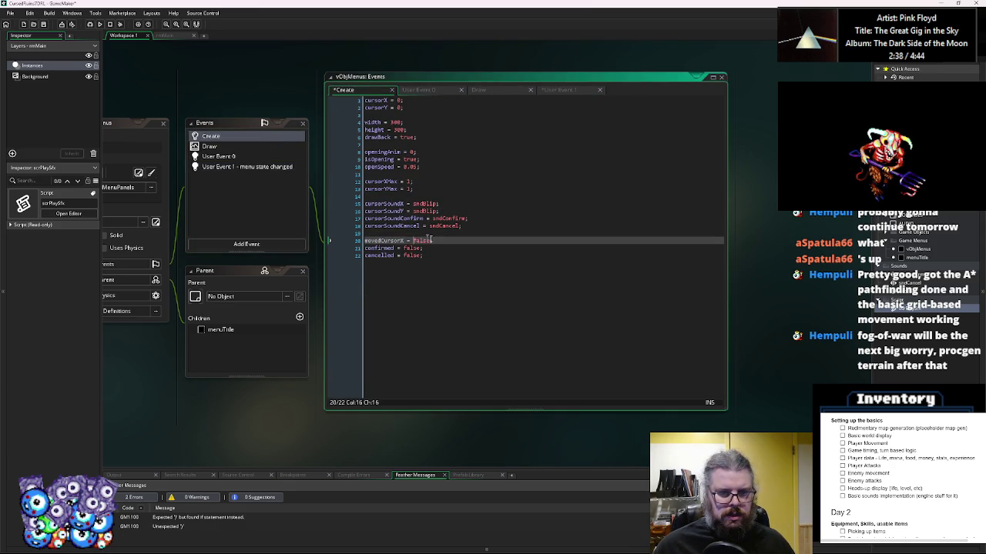
- In Create, add movedCursorY, confirmed = false; and cancelled = false; below movedCursorX
key(ctrl+d)
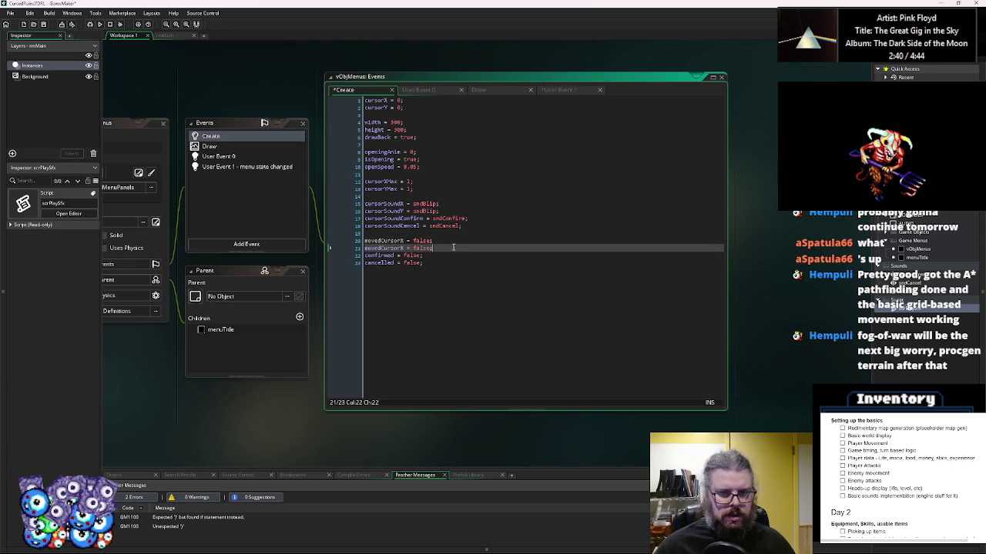
click(402, 248)
key(Delete)
text(Y)
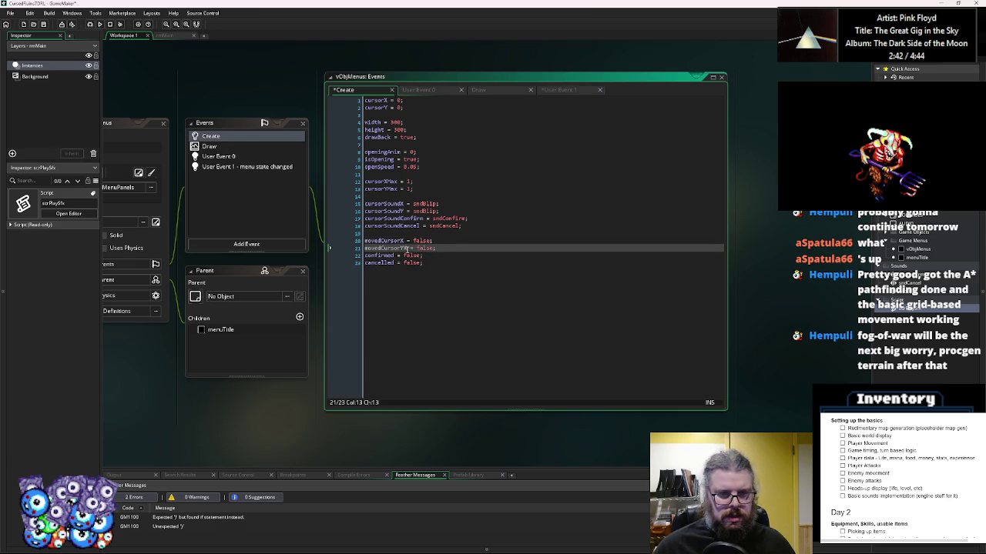
key(BackSpace)
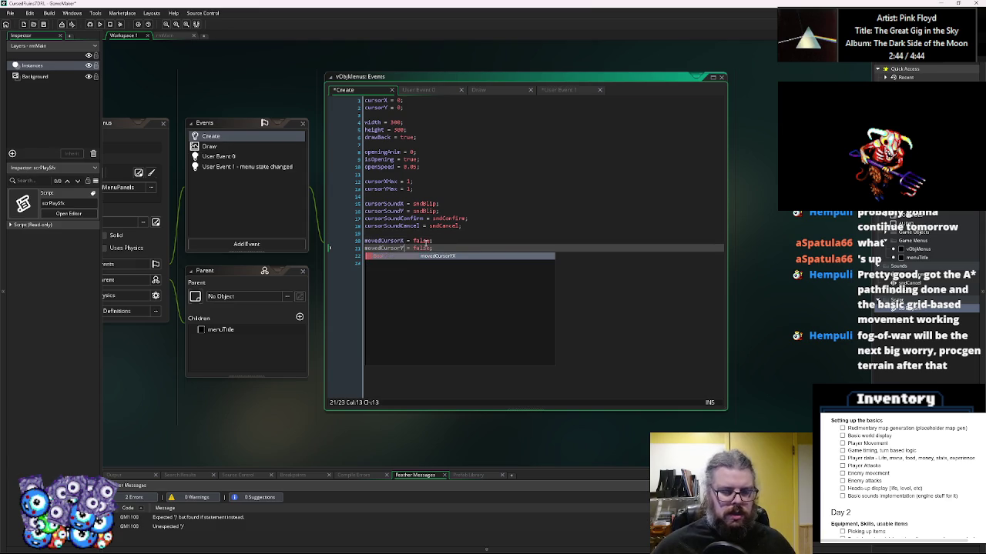
click(474, 246)
key(Return)
text(confirmed = false;)
key(Return)
text(cancelled = false;)
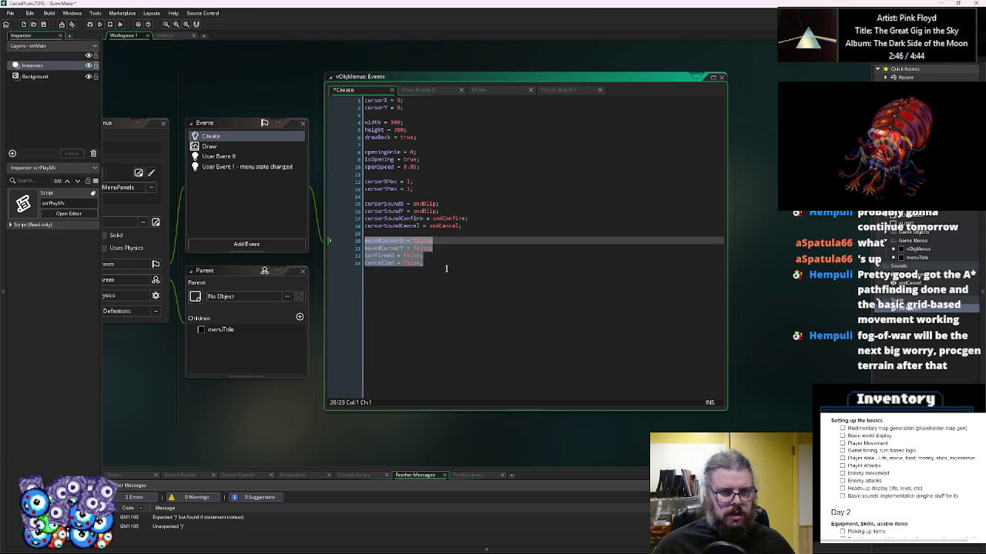
- Switch User Event 0's moved flags to movedCursorX for horizontal and movedCursorY for vertical
click(224, 172)
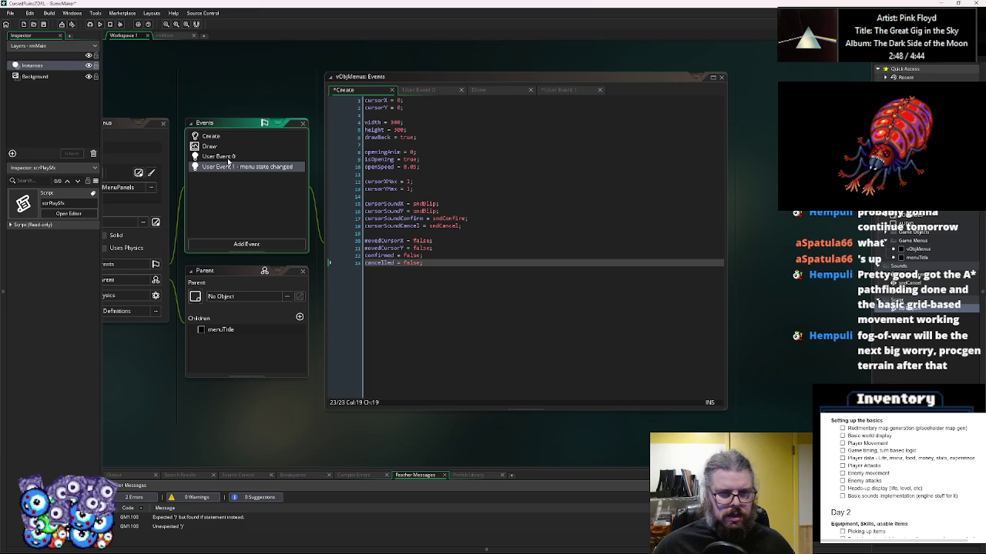
double_click(227, 159)
click(432, 305)
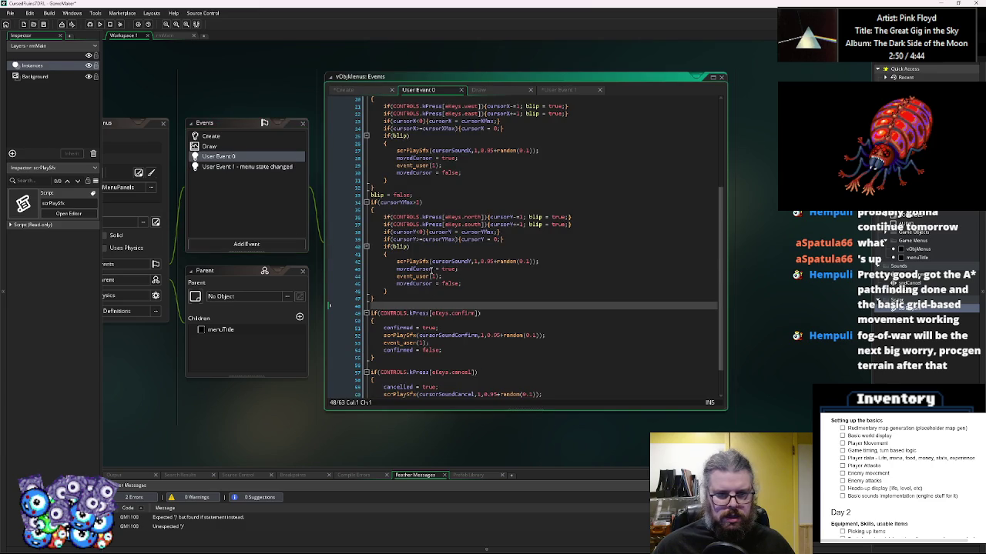
click(431, 270)
key(Right)
text(X)
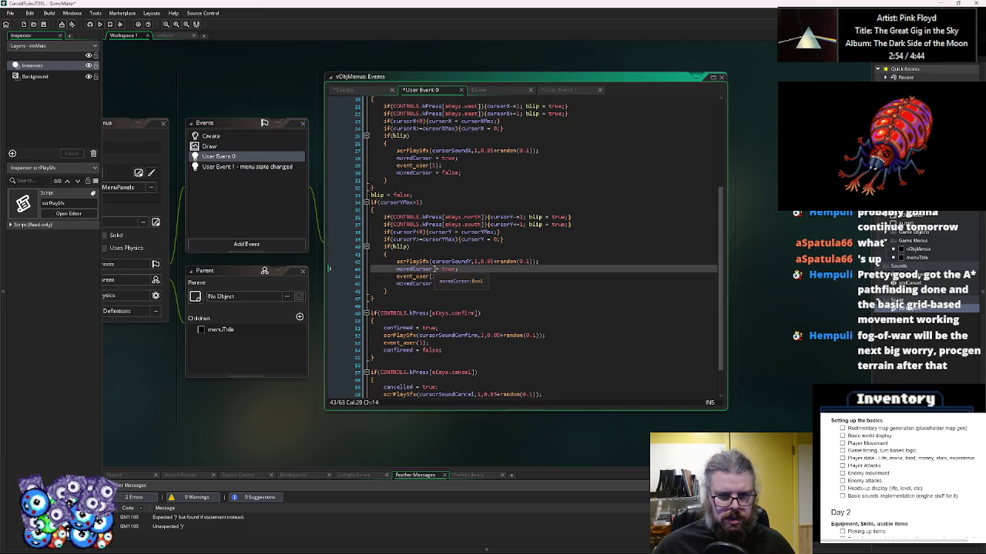
click(432, 284)
key(Right)
text(X)
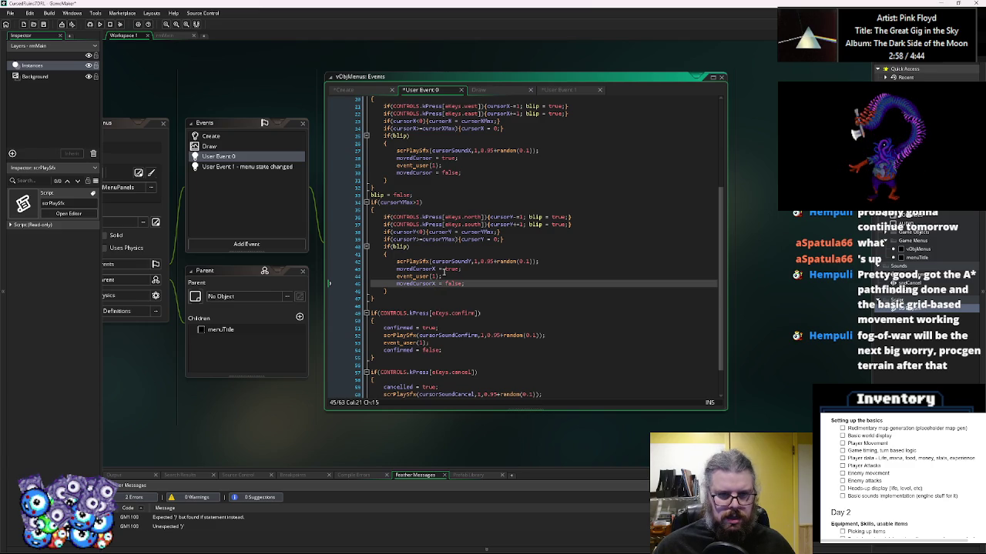
key(Up)
key(Up)
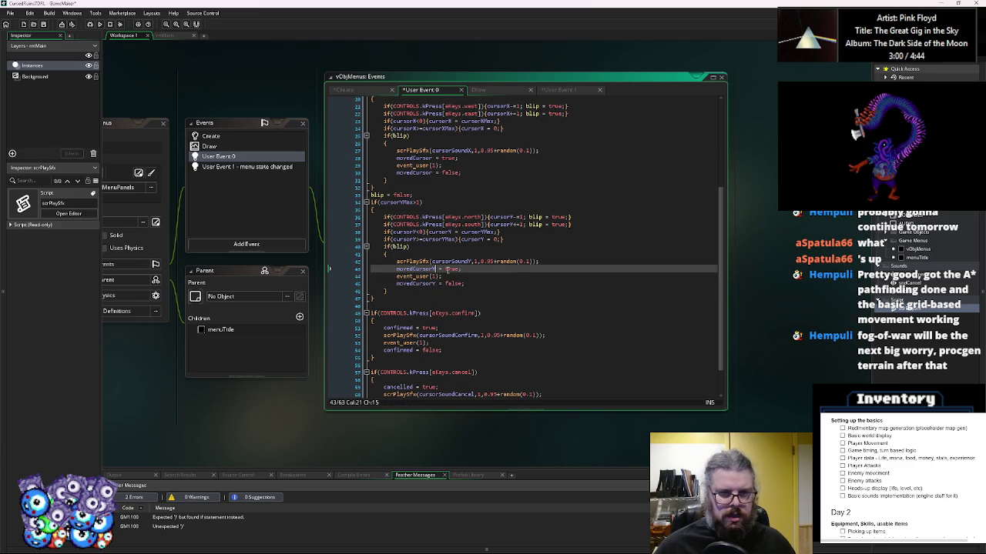
click(431, 169)
click(435, 158)
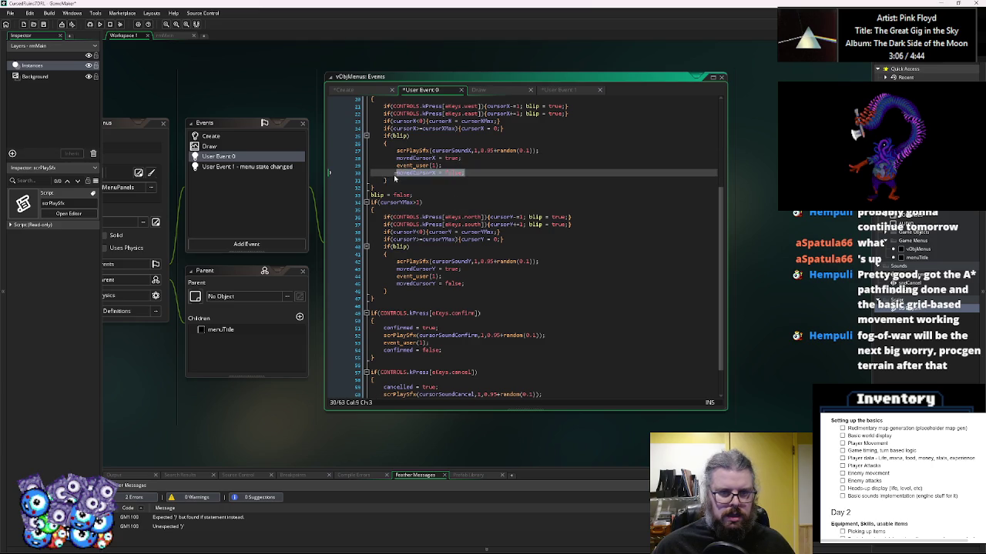
click(231, 167)
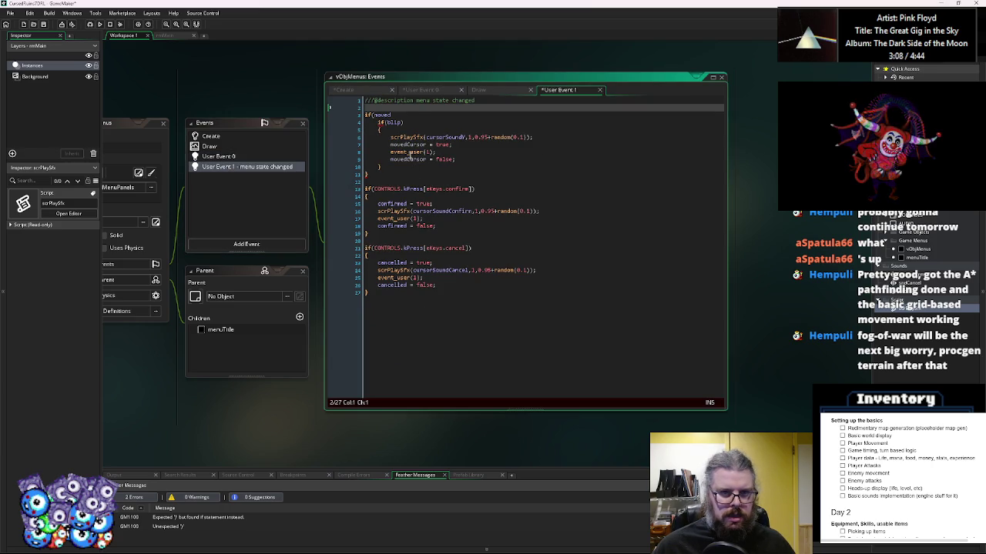
- Write if(movedCursorX){} and if(movedCursorY){} checks at the top of User Event 1
click(390, 115)
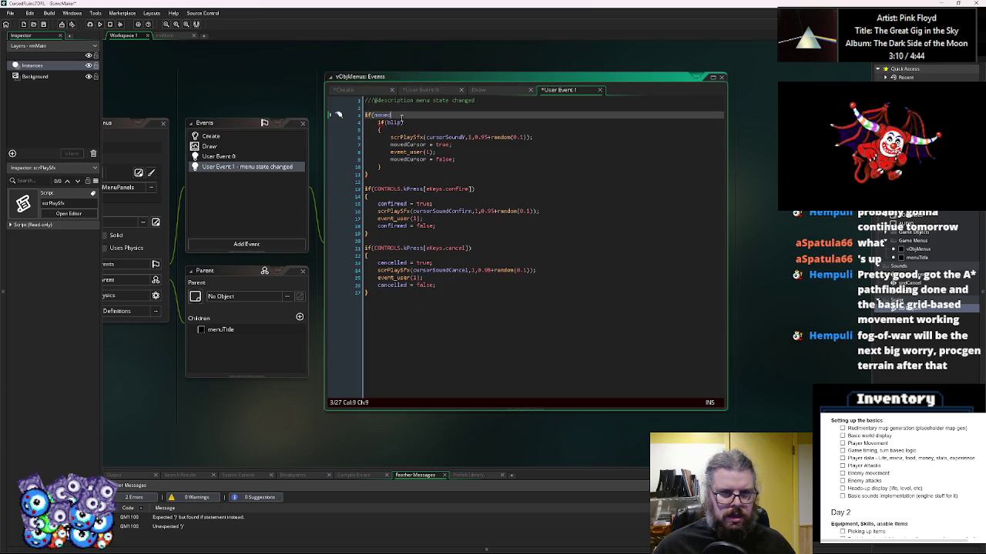
text(CursorX = false;)
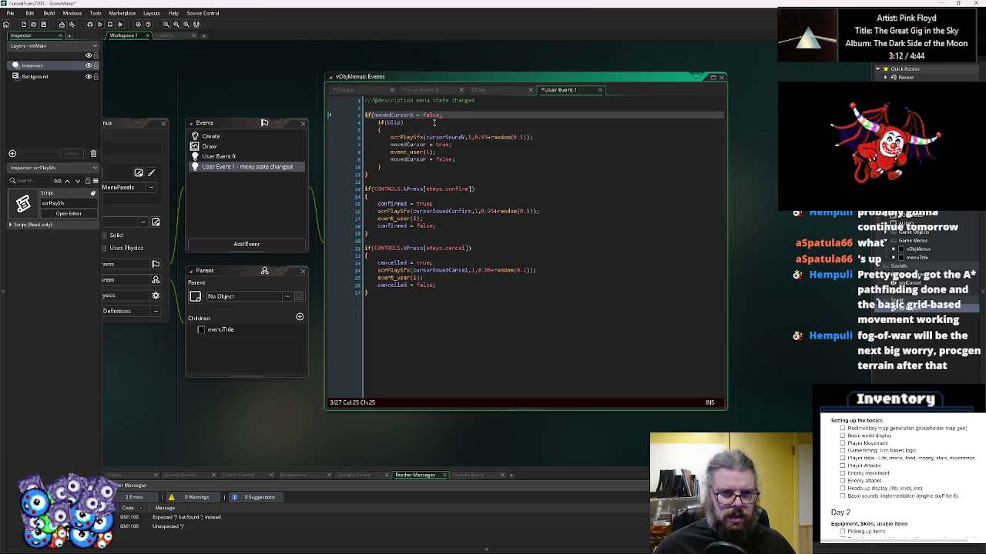
key(BackSpace)
key(BackSpace)
text(){})
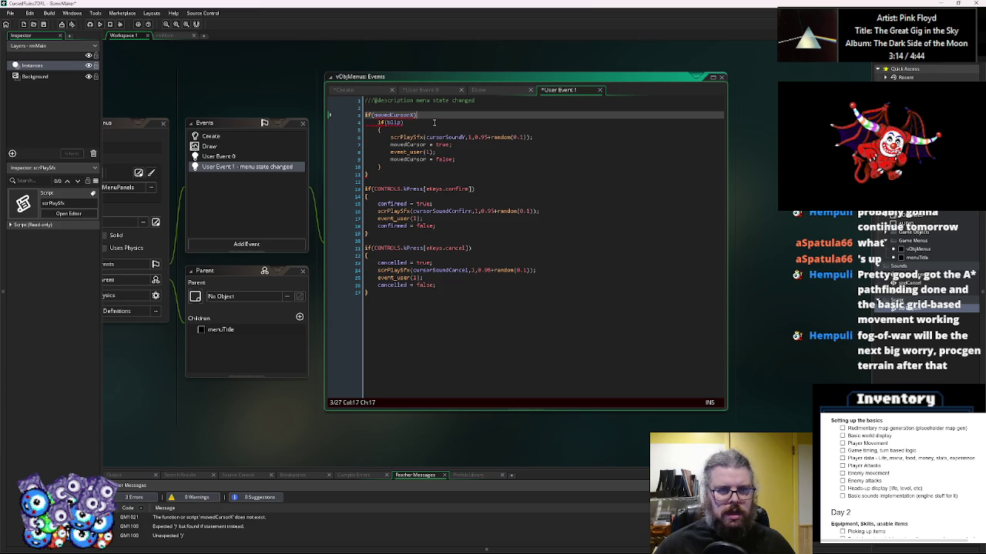
key(Return)
key(BackSpace)
text({)
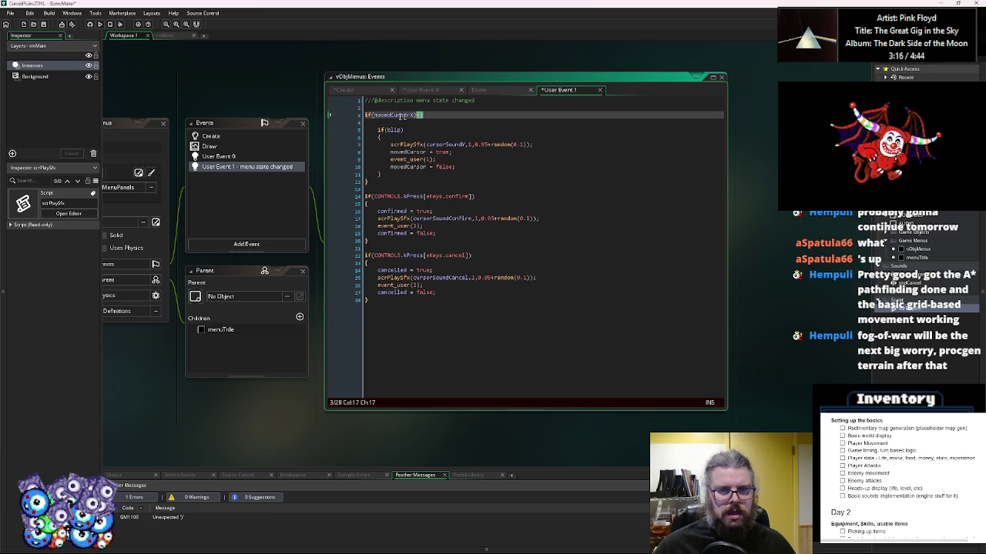
key(ctrl+d)
key(Left)
key(Left)
key(Left)
key(BackSpace)
text(Y)
- Duplicate both checks and turn the copies into if(confirmed){} and if(cancelled){}
shift+click(357, 116)
key(ctrl+c)
click(435, 123)
key(Return)
key(Return)
key(ctrl+v)
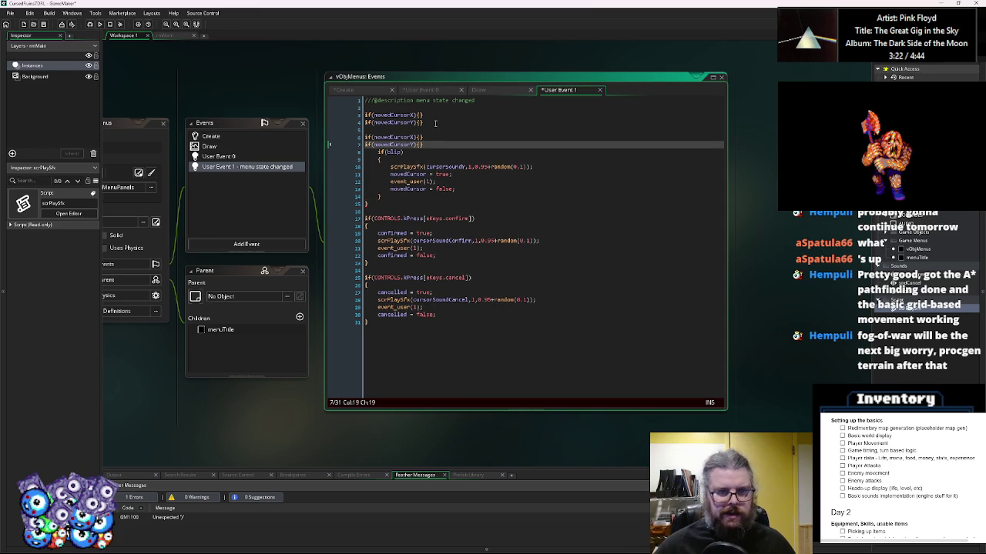
click(395, 257)
double_click(396, 256)
key(ctrl+c)
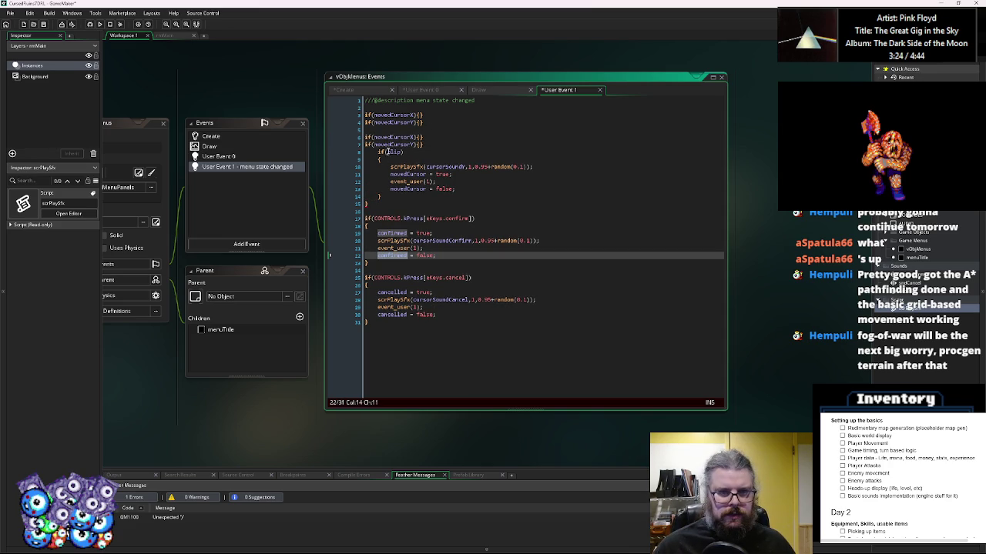
double_click(398, 137)
key(ctrl+v)
click(394, 314)
double_click(394, 314)
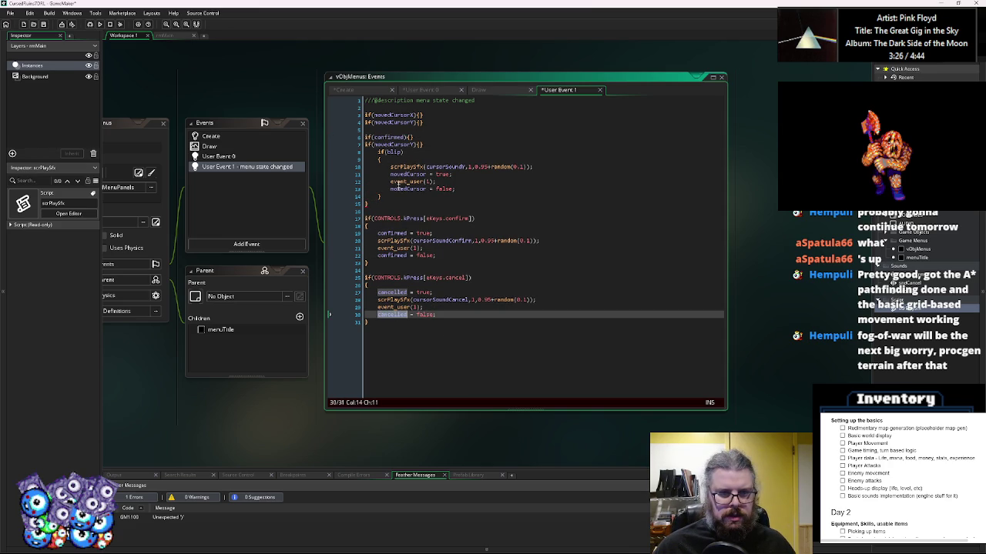
key(ctrl+c)
double_click(394, 145)
key(ctrl+v)
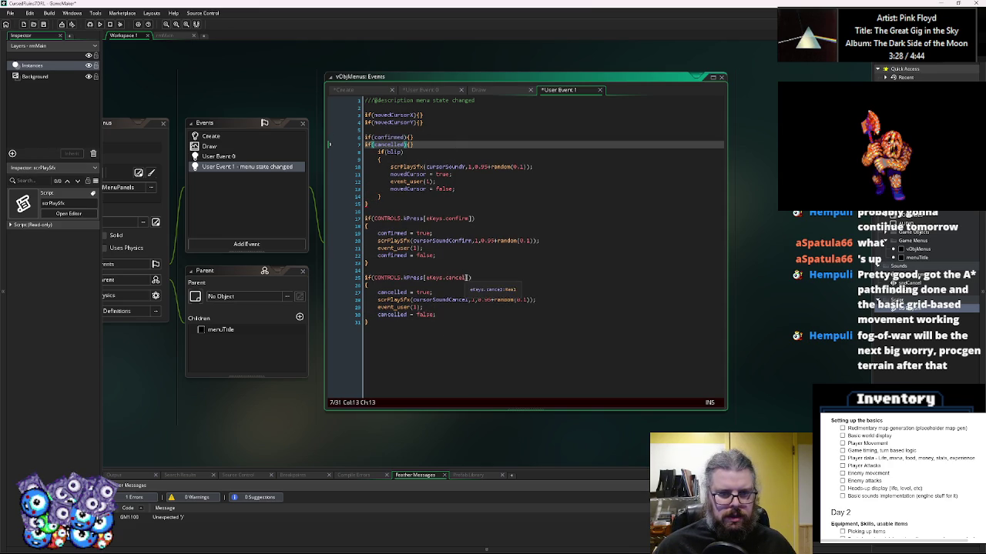
- Put the cursorSoundCancel call in the cancelled check and the confirm sound call in the confirmed check
click(502, 300)
key(End)
key(shift+Home)
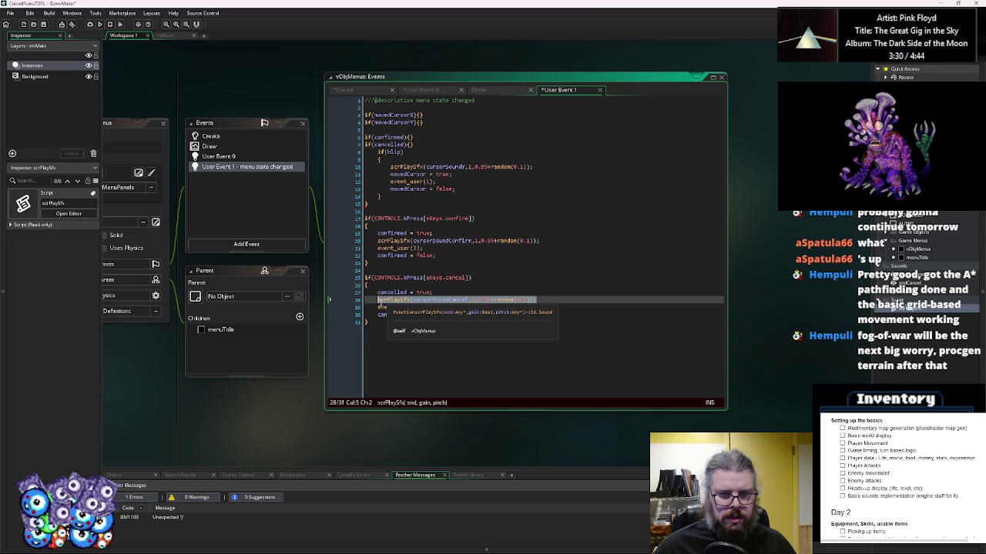
key(ctrl+c)
click(411, 145)
key(ctrl+v)
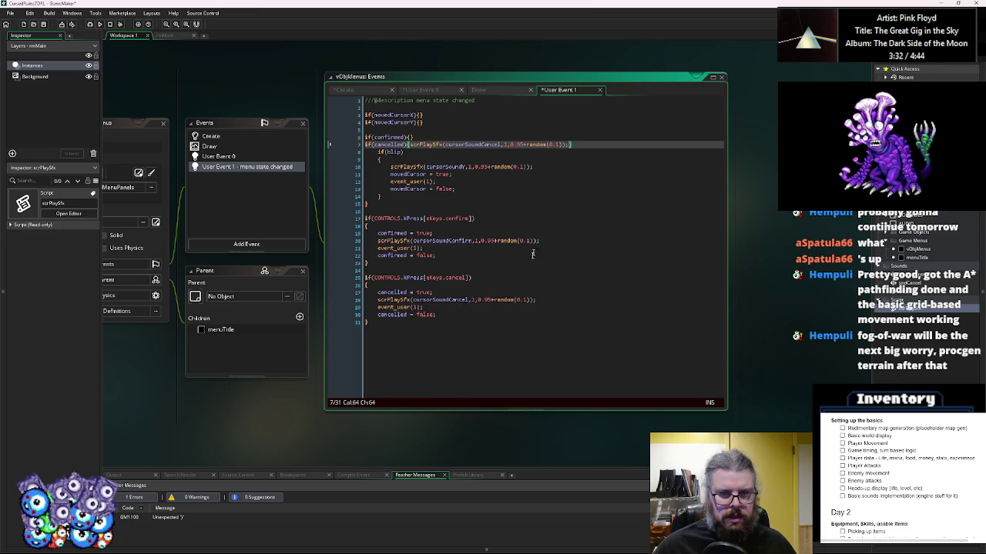
click(537, 241)
key(shift+Home)
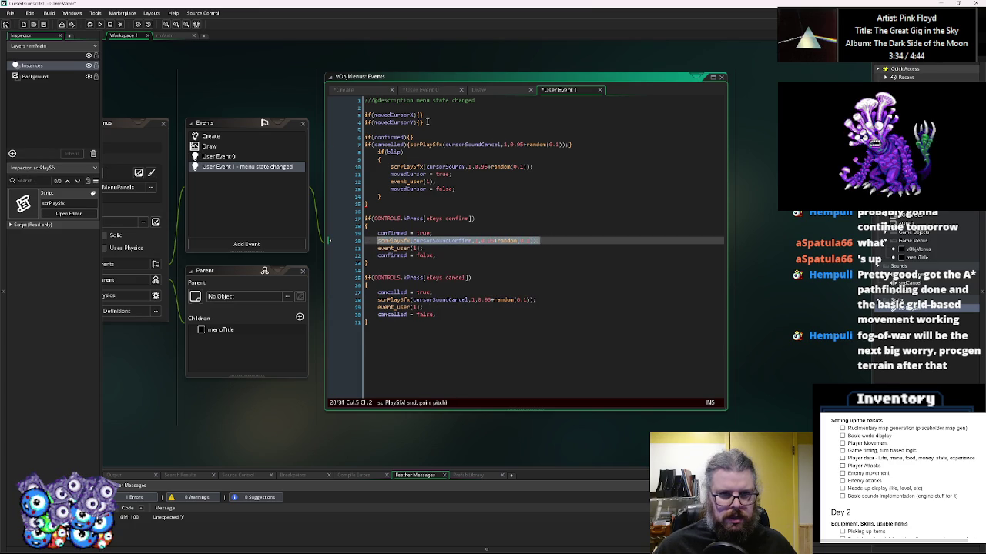
key(ctrl+c)
click(411, 137)
key(ctrl+v)
- Delete the commented-out lines 13–17 from User Event 0 and save the project
key(ctrl+Tab)
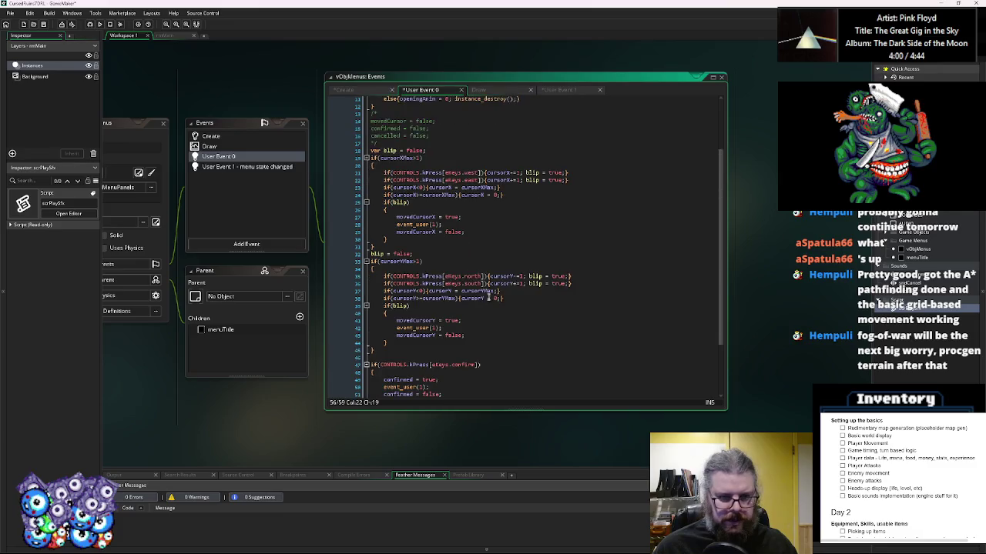
scroll(488, 296, up, 3)
drag(394, 220, 370, 188)
key(BackSpace)
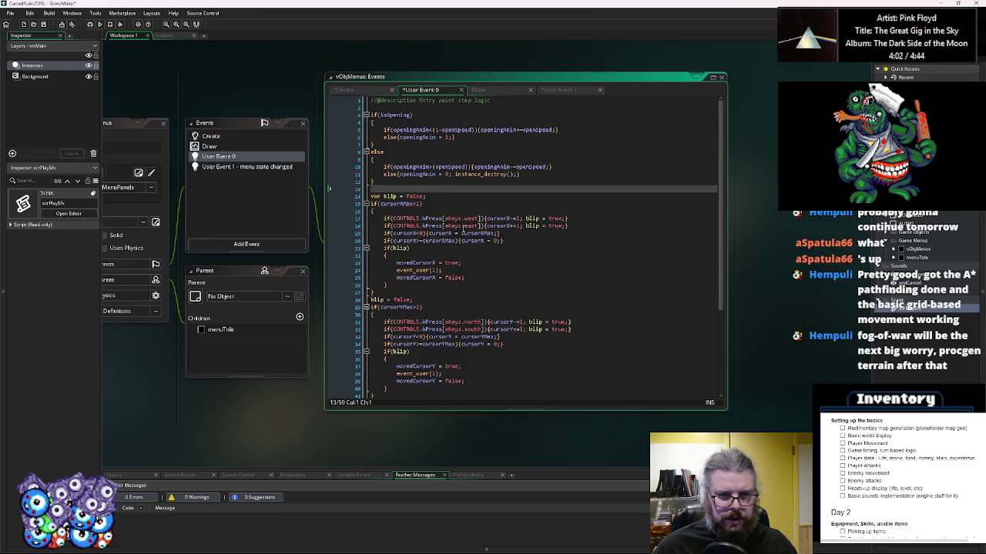
click(477, 225)
click(44, 25)
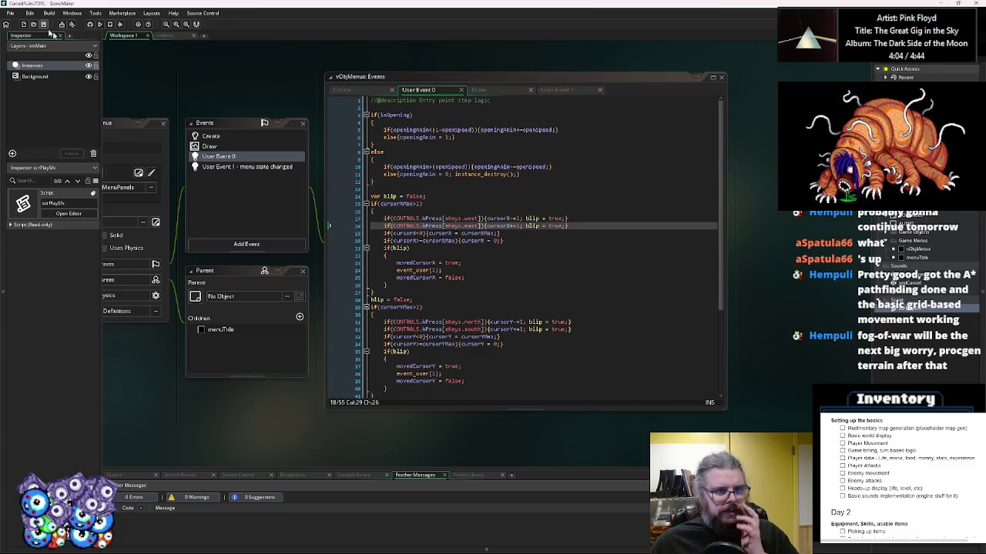
drag(308, 254, 502, 240)
drag(385, 193, 326, 380)
mouse_move(444, 176)
mouse_down()
mouse_move(477, 284)
mouse_move(376, 398)
mouse_up()
drag(352, 291, 477, 327)
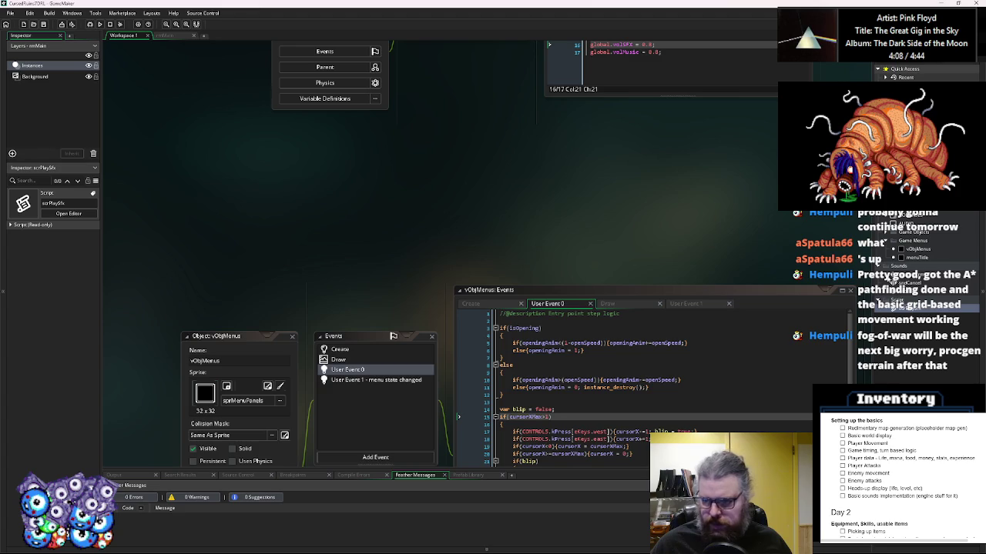
- Open the menuTitle object from the Asset Browser and view its inherited User Event 0 code
click(916, 258)
double_click(911, 258)
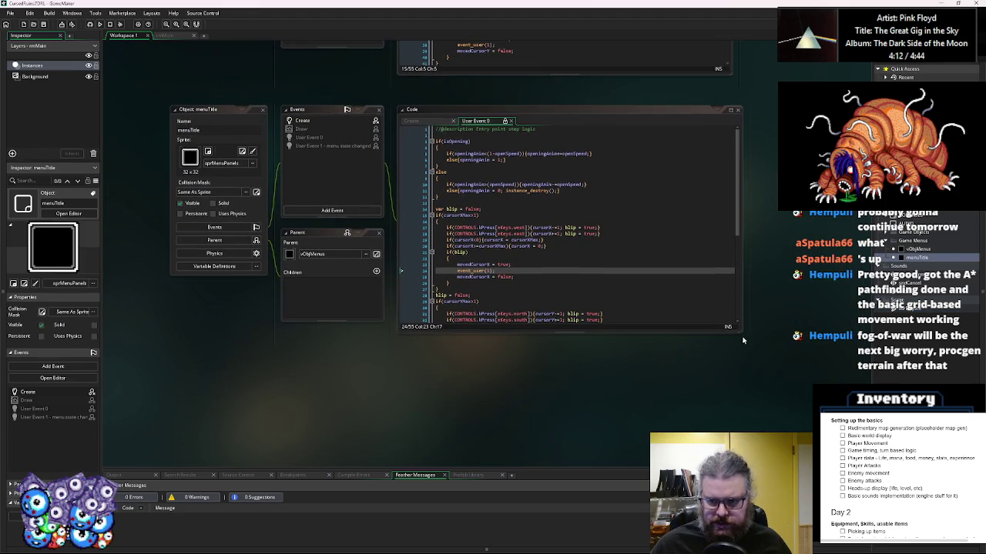
click(621, 278)
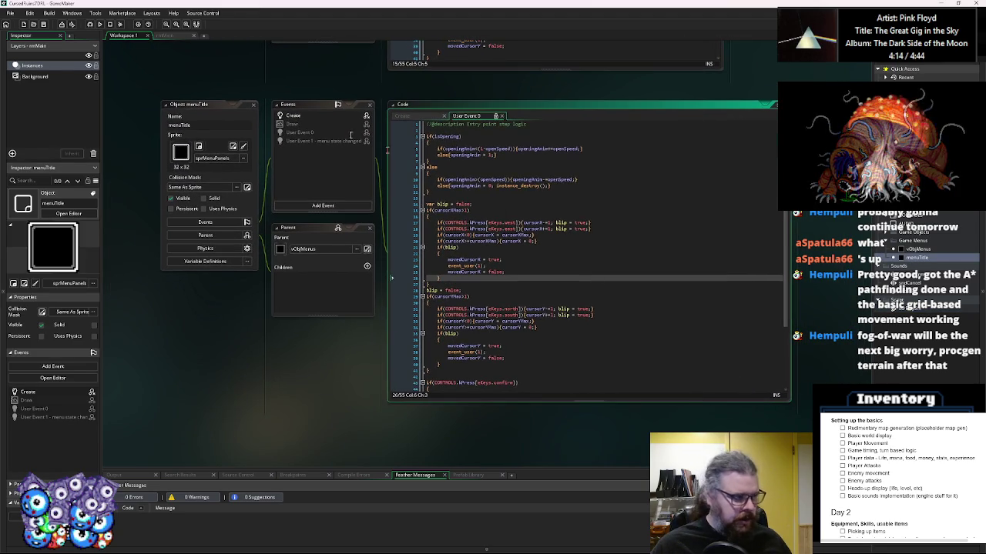
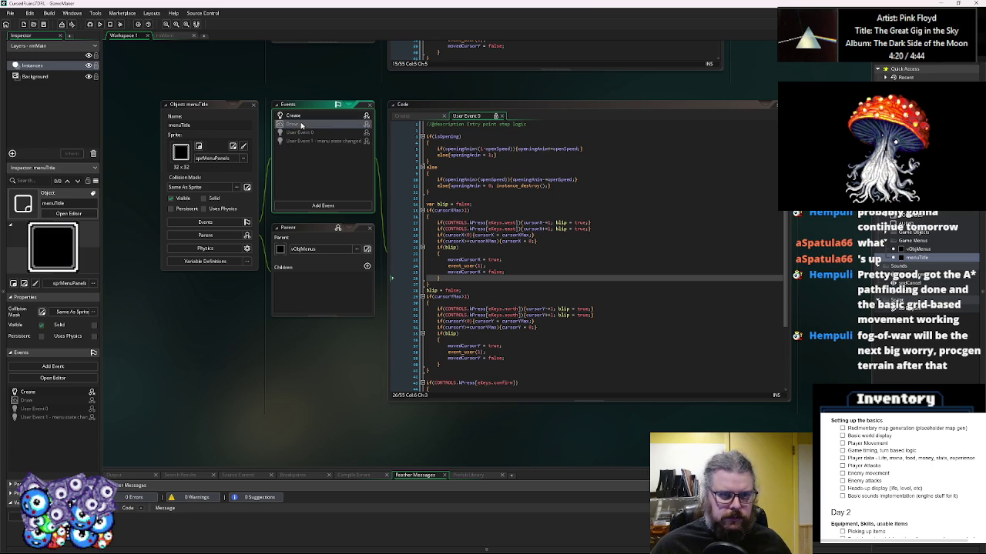
- Inherit the parent's Draw event into menuTitle and open an if(openingAnim>=1) block
right_click(301, 123)
click(316, 134)
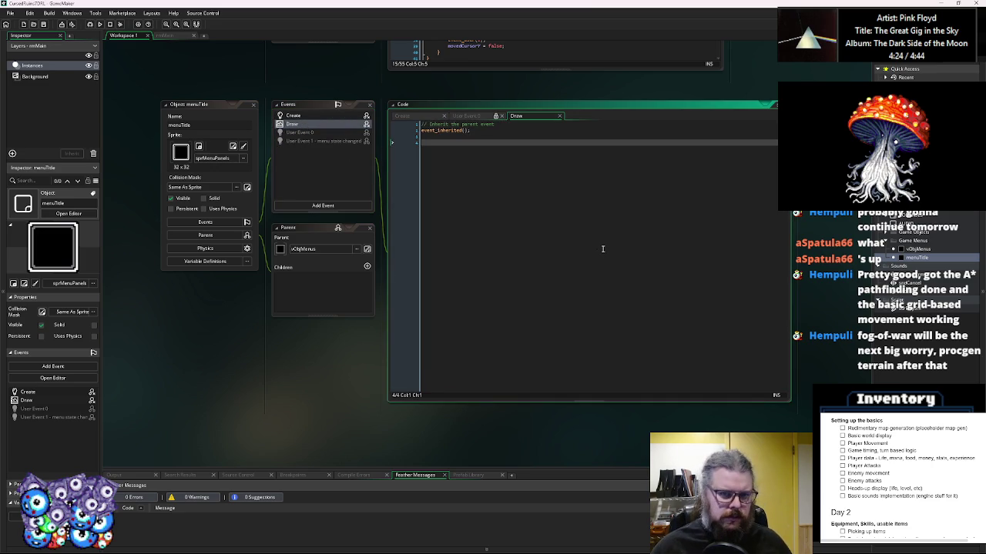
text(if(io)
key(BackSpace)
key(BackSpace)
text(op)
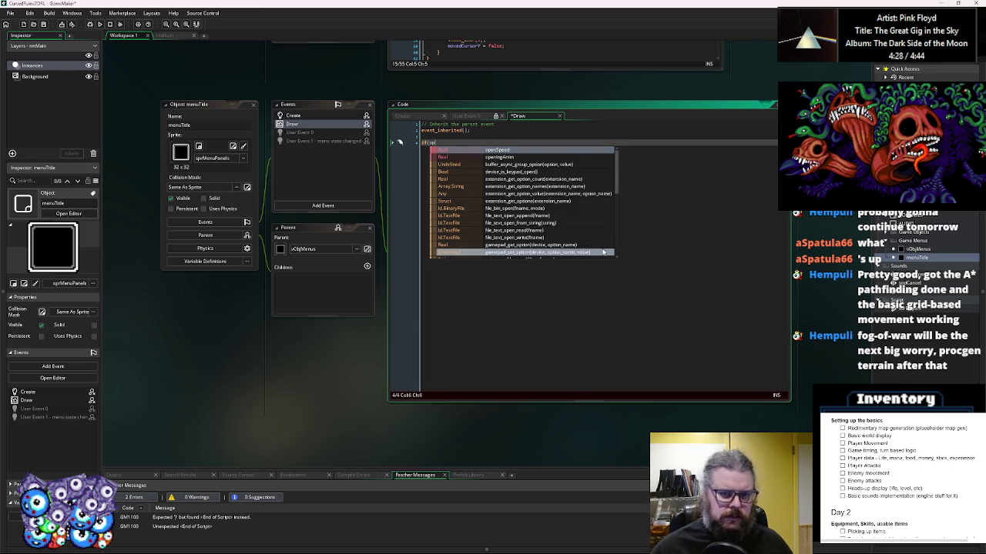
key(Down)
key(Return)
text())
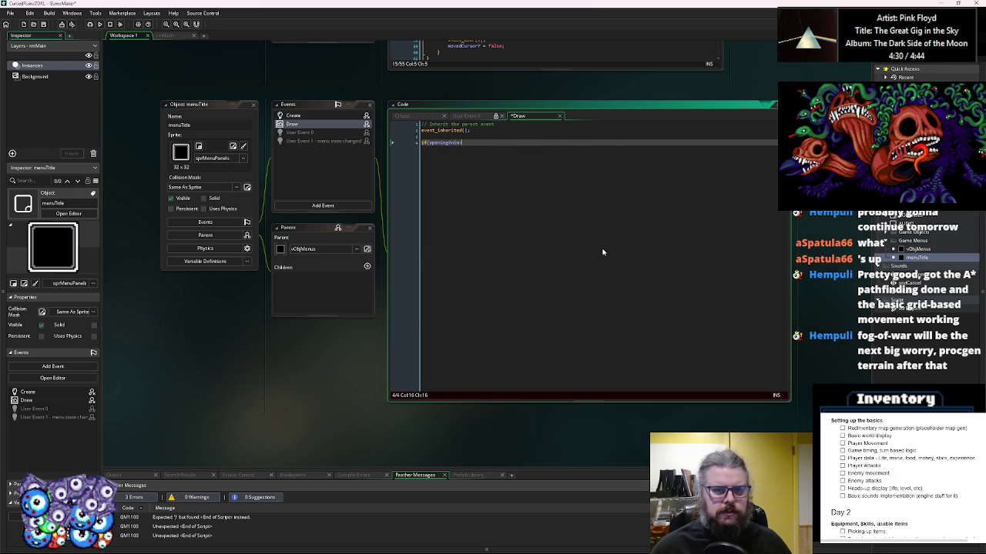
text(1))
key(Return)
text({)
key(Return)
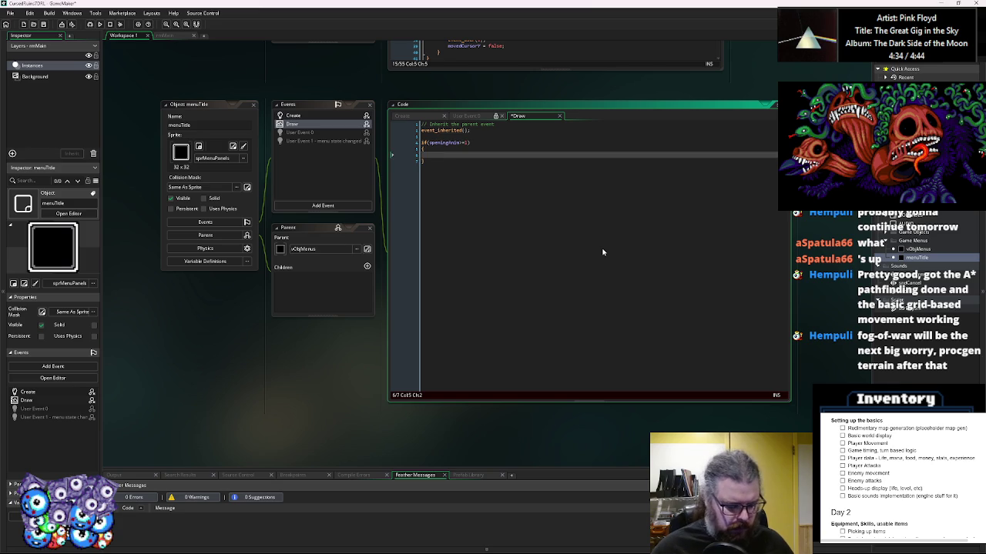
- Inside the block, set the drawing colour to c_white and the font to fntMain
text(draw_)
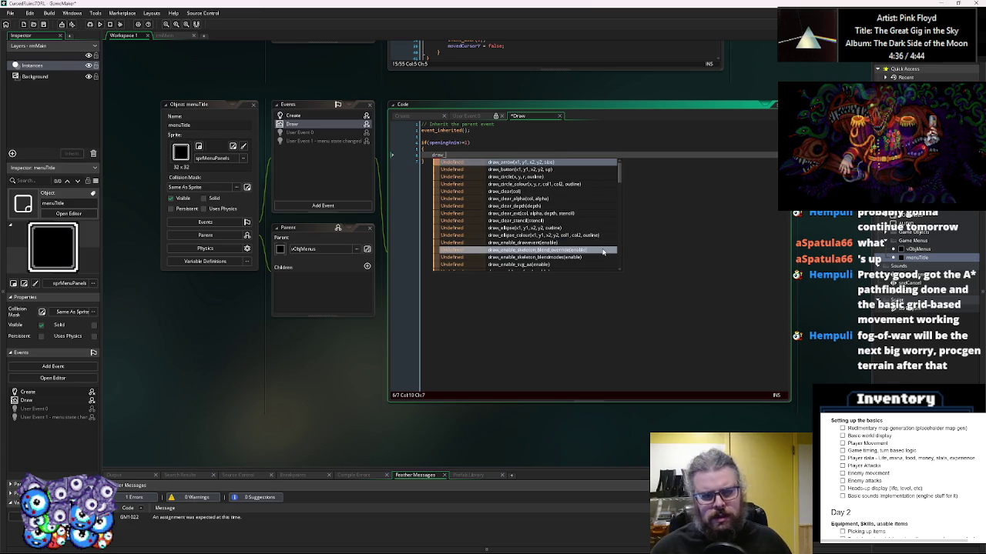
text(set_c)
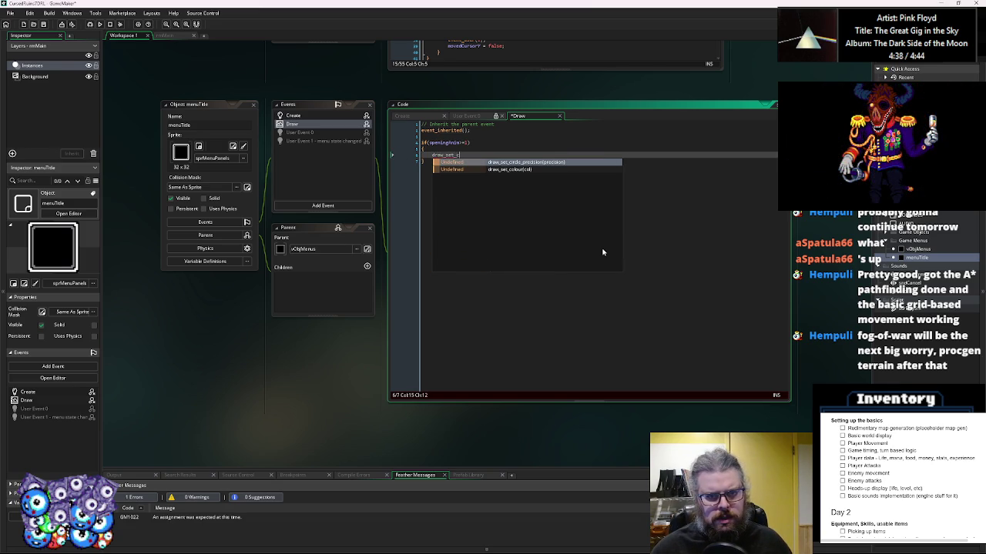
text(o)
key(Return)
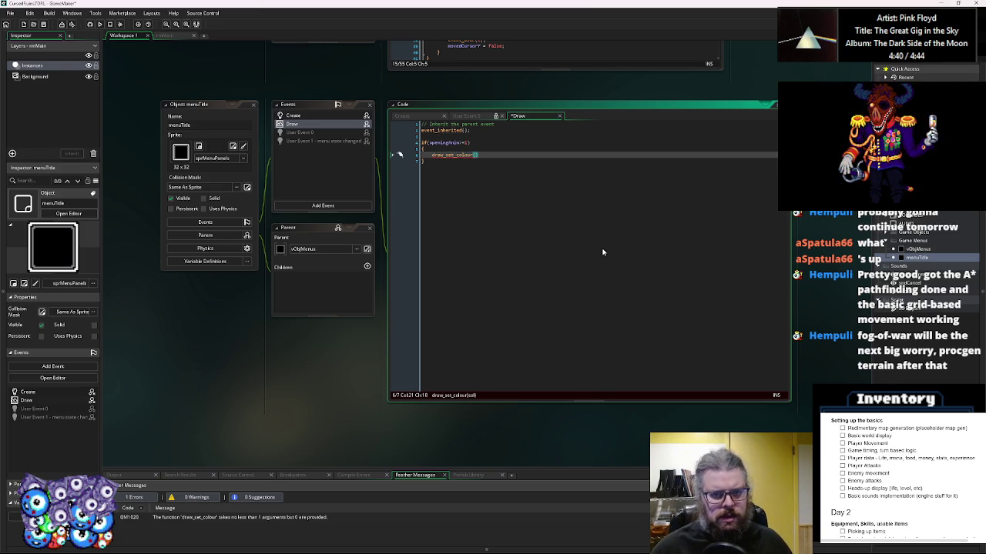
text(c_wh)
key(Return)
text())
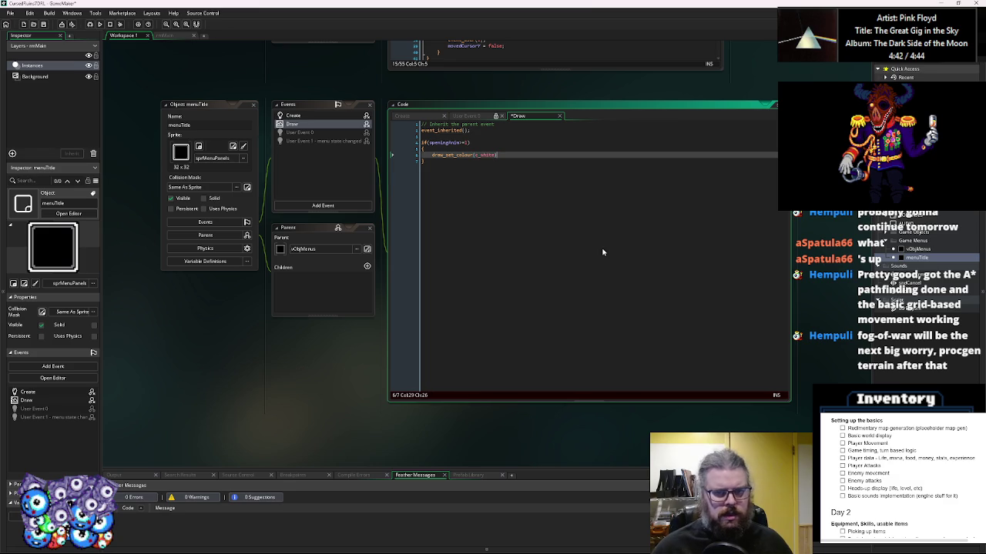
key(Return)
text(draw_s)
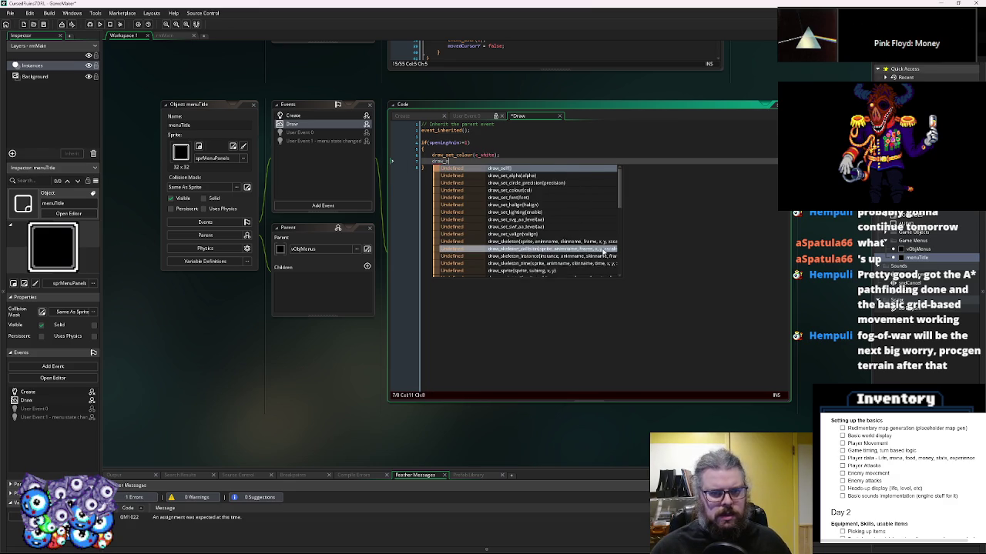
text(et_)
text(font(fntM)
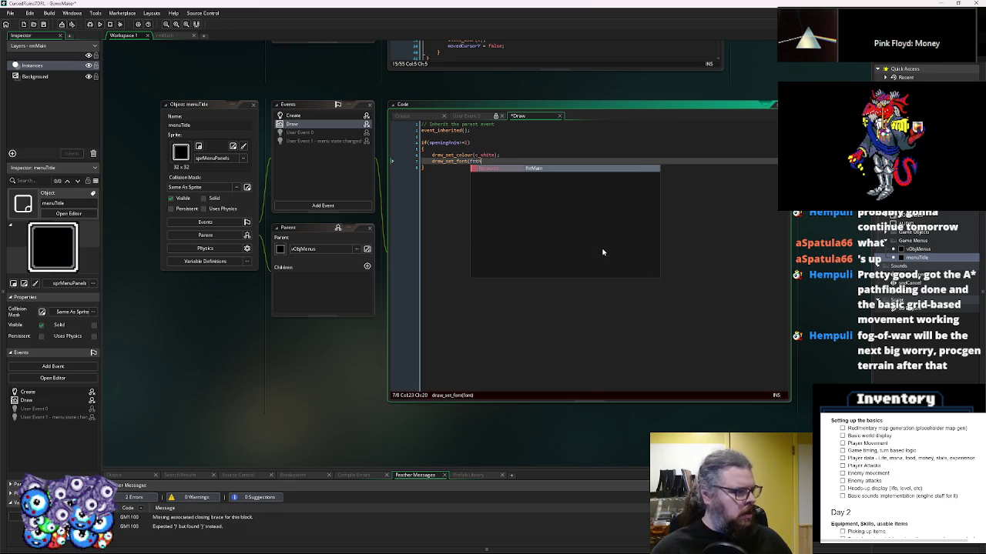
text(ain)
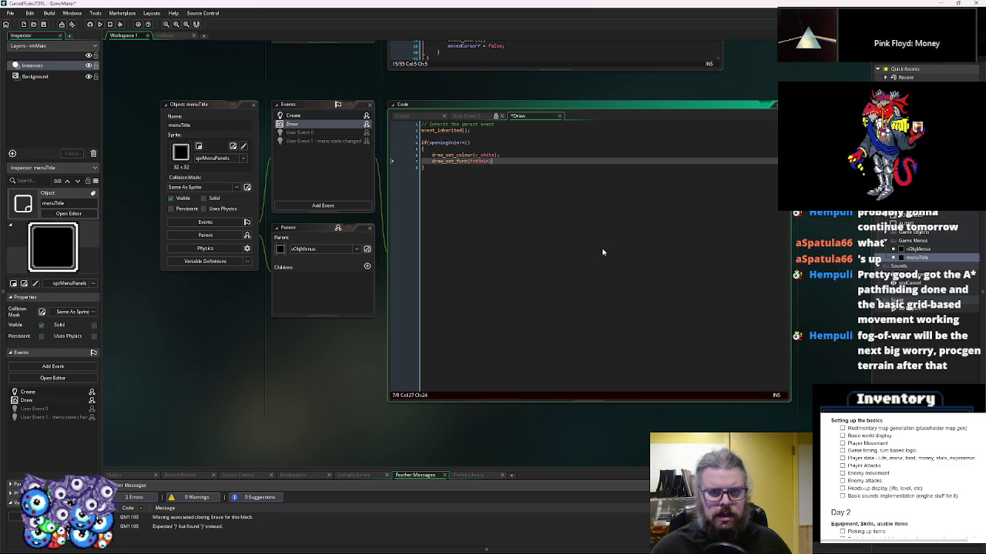
text();)
- Add draw_text(x+20,y+20,"Start Game") below the font line and duplicate it into three copies
key(Return)
text(draw)
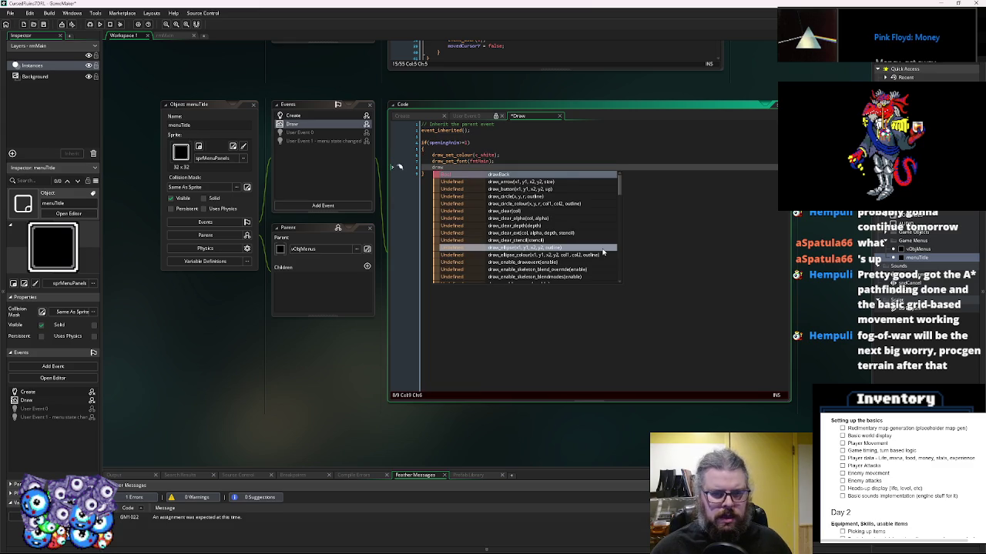
key(BackSpace)
key(Return)
text(draw)
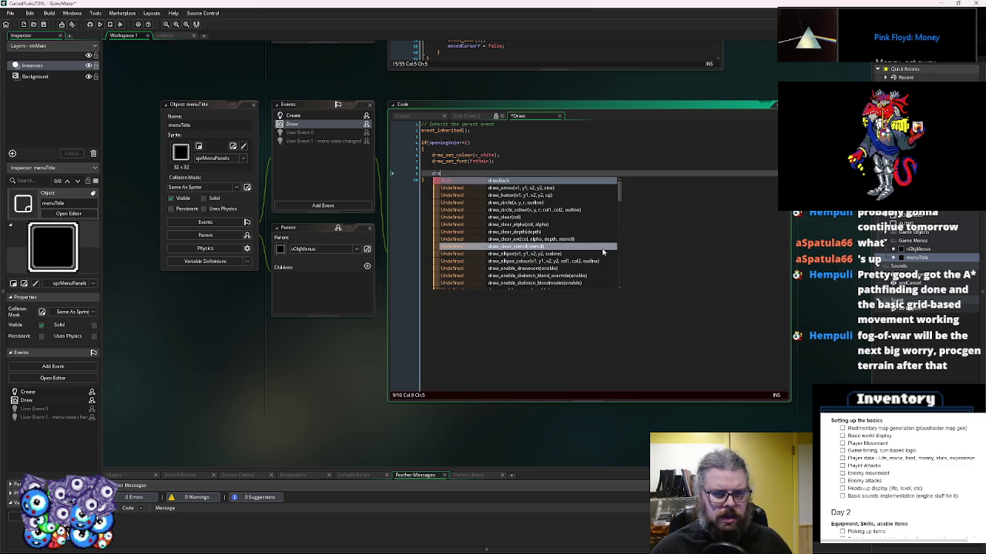
text(_text())
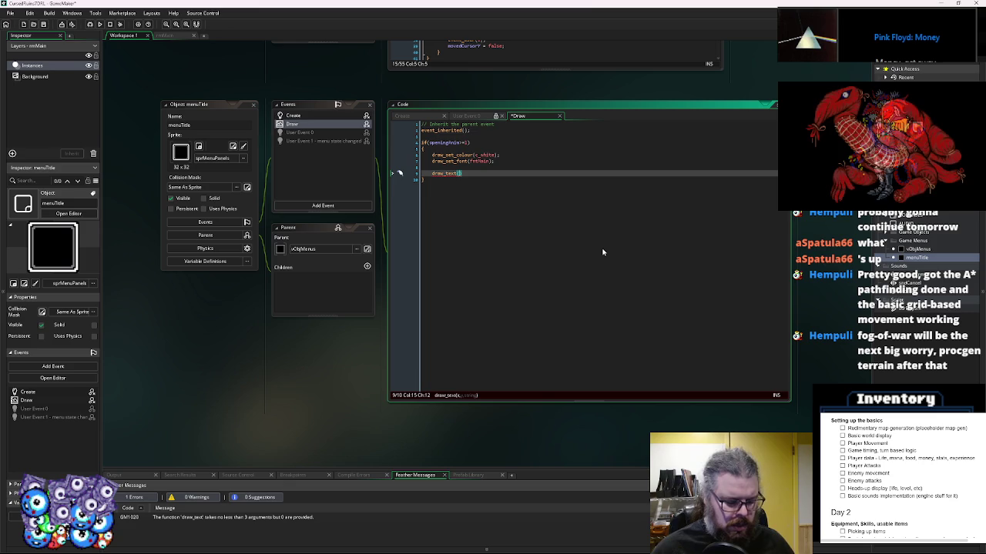
text(x+20)
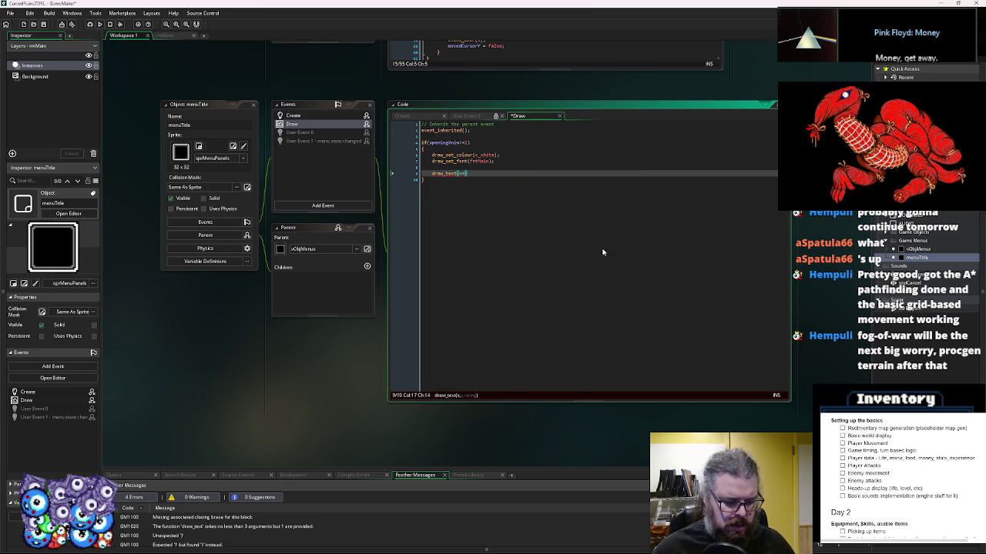
text(,y+20,)
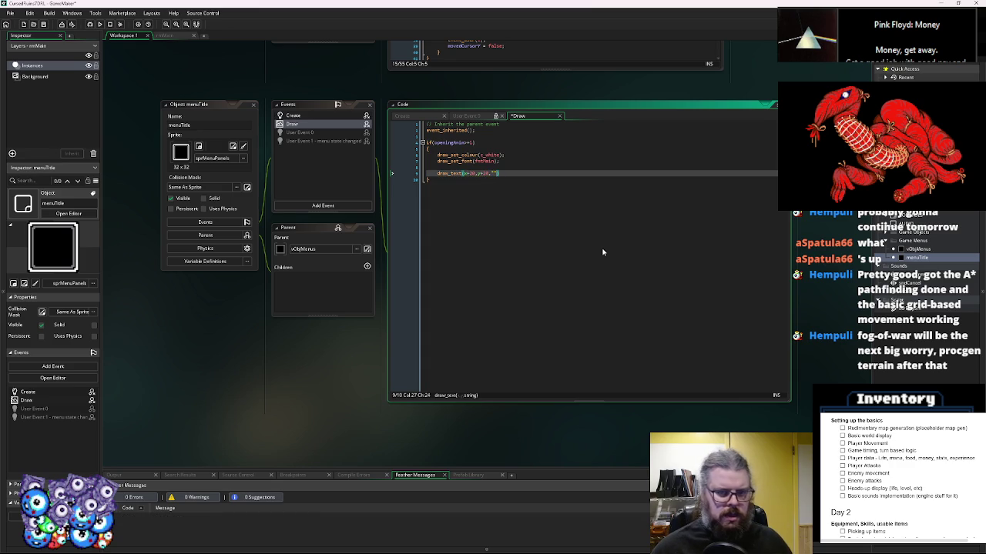
text(Star)
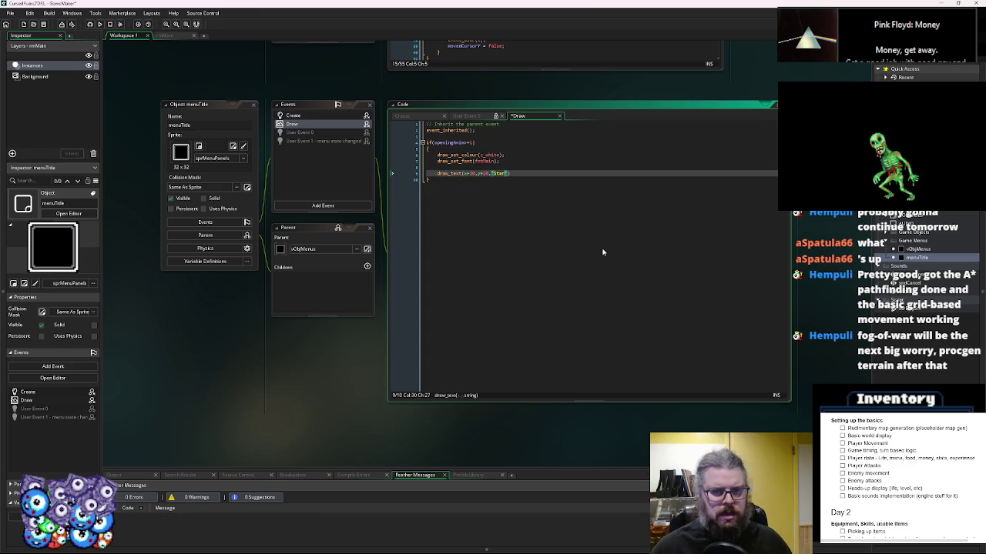
text();)
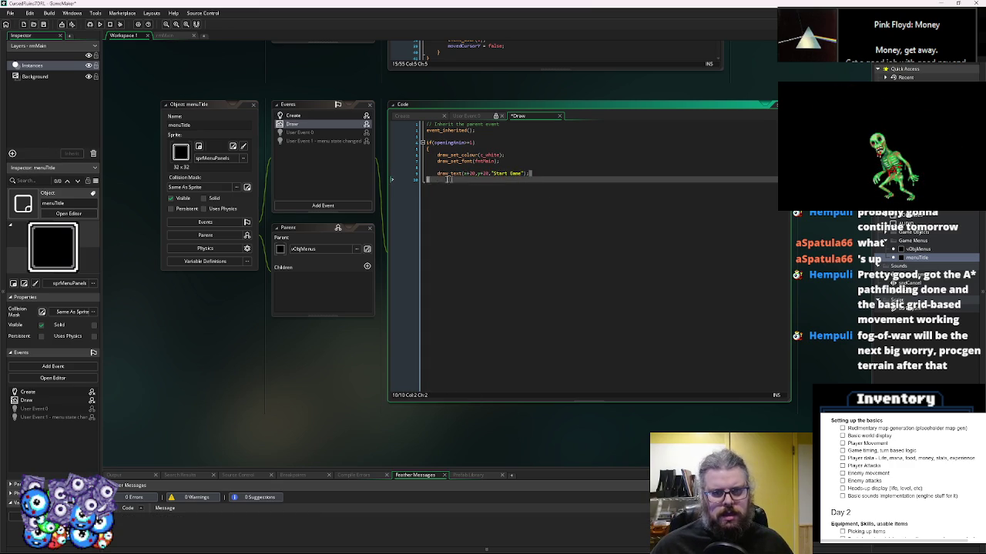
key(ctrl+d)
key(ctrl+d)
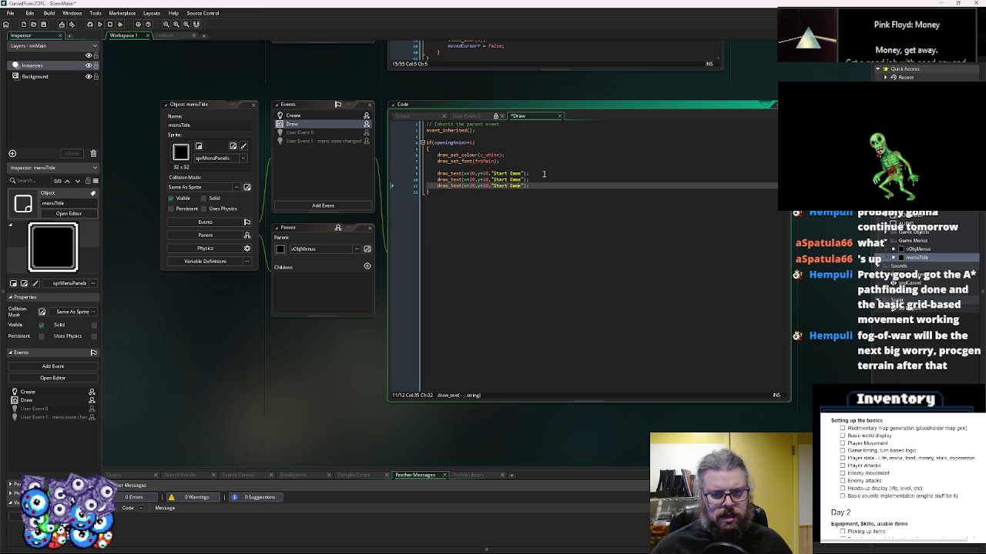
click(544, 179)
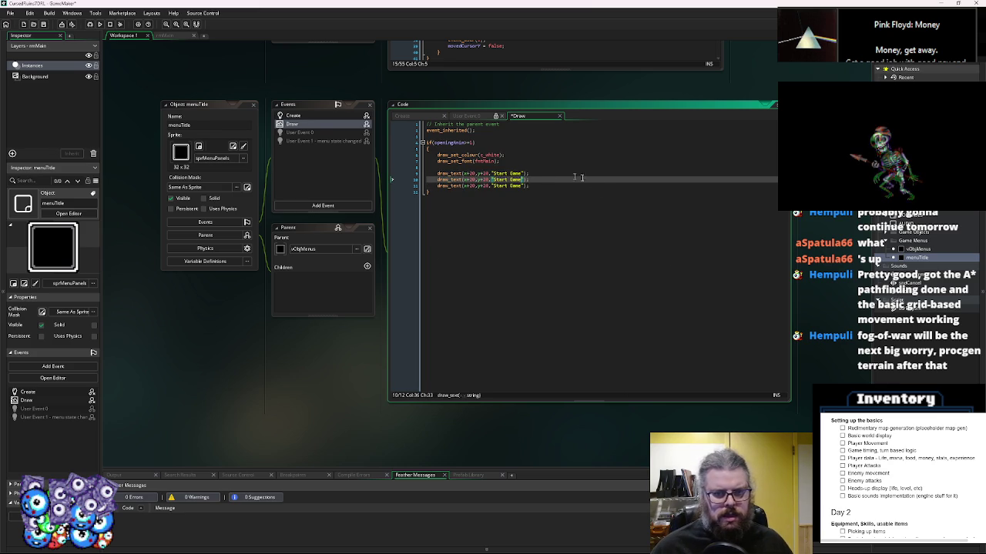
scroll(562, 188, up, 1)
click(625, 272)
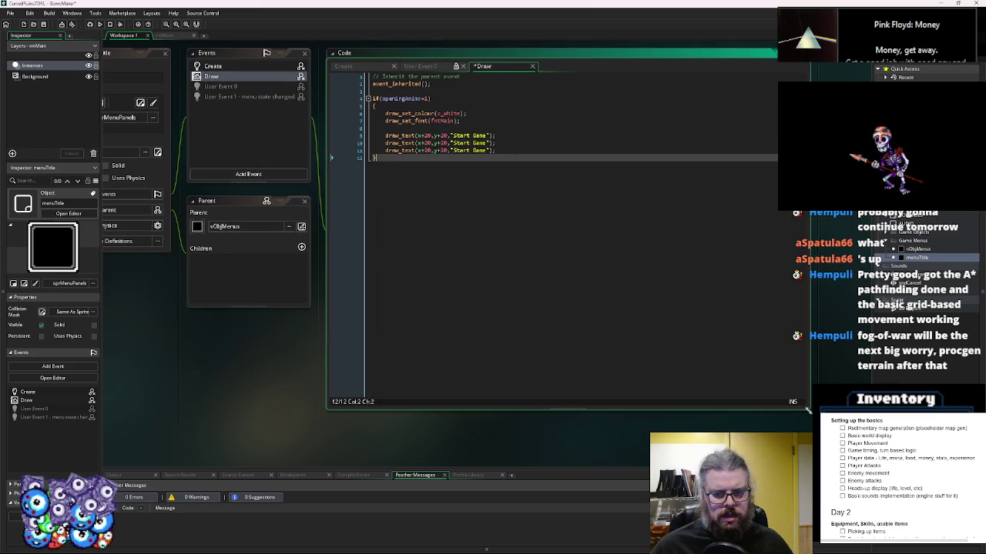
- Resize the code window and rename the second and third labels to "Load Game" and "Options"
drag(807, 410, 748, 346)
mouse_move(463, 143)
mouse_down()
mouse_move(520, 186)
mouse_move(515, 240)
mouse_move(477, 217)
mouse_up()
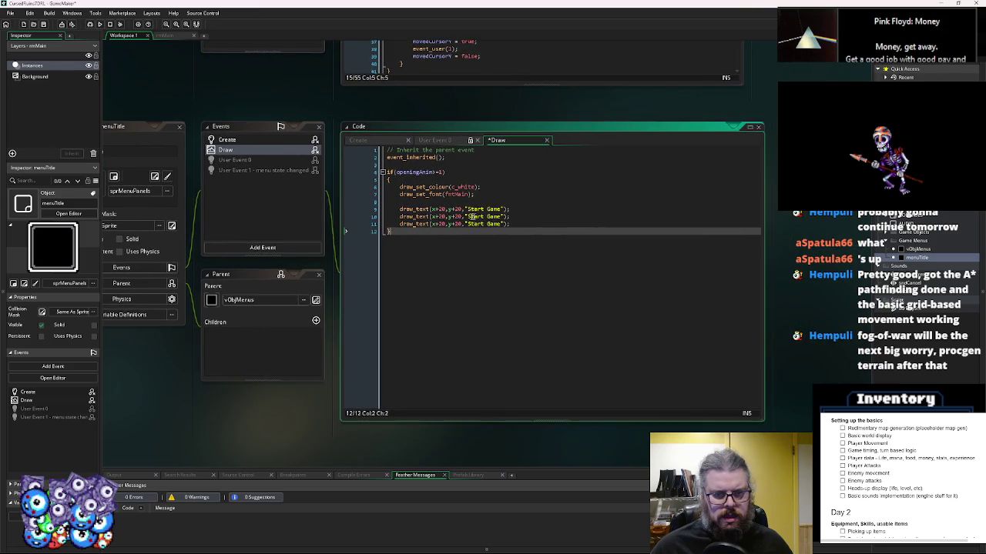
click(500, 202)
click(522, 221)
key(Up)
click(477, 217)
double_click(475, 219)
text(Load)
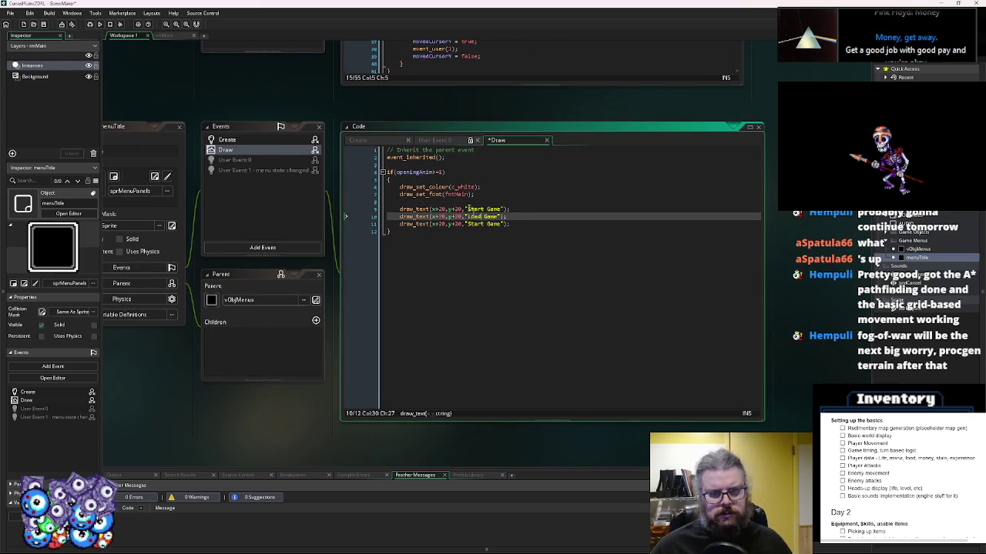
drag(499, 224, 468, 225)
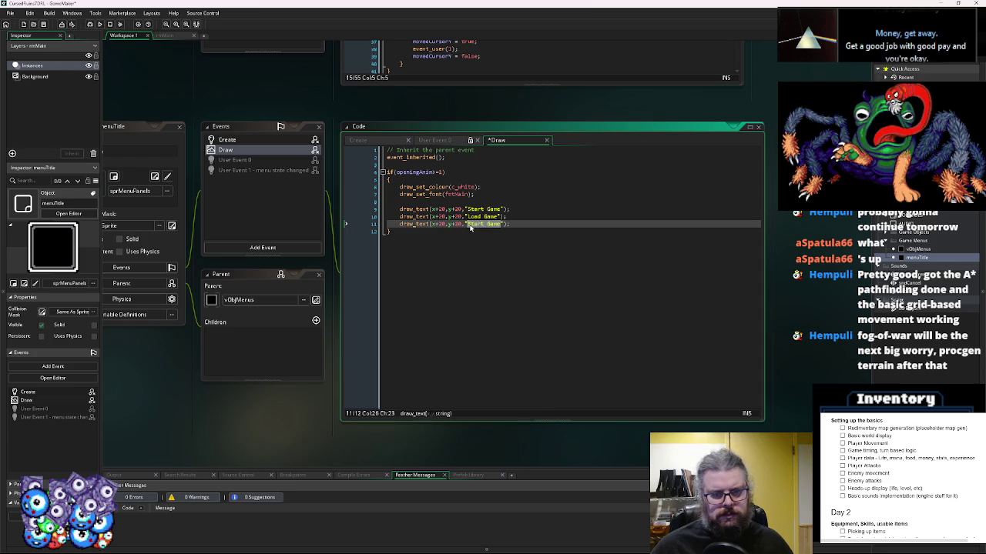
text(Options)
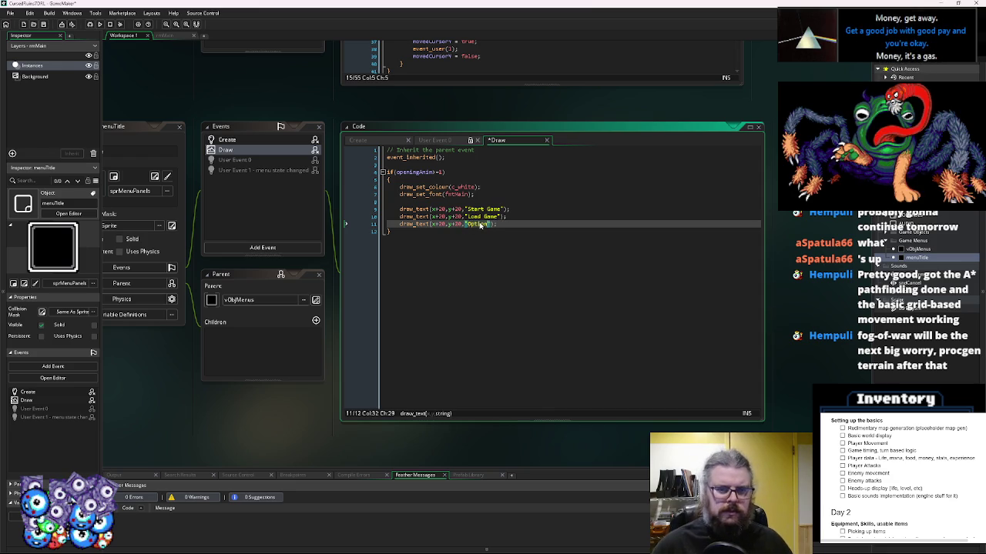
- Add a fourth draw_text line reading "Quit Game" and save the Draw code
key(End)
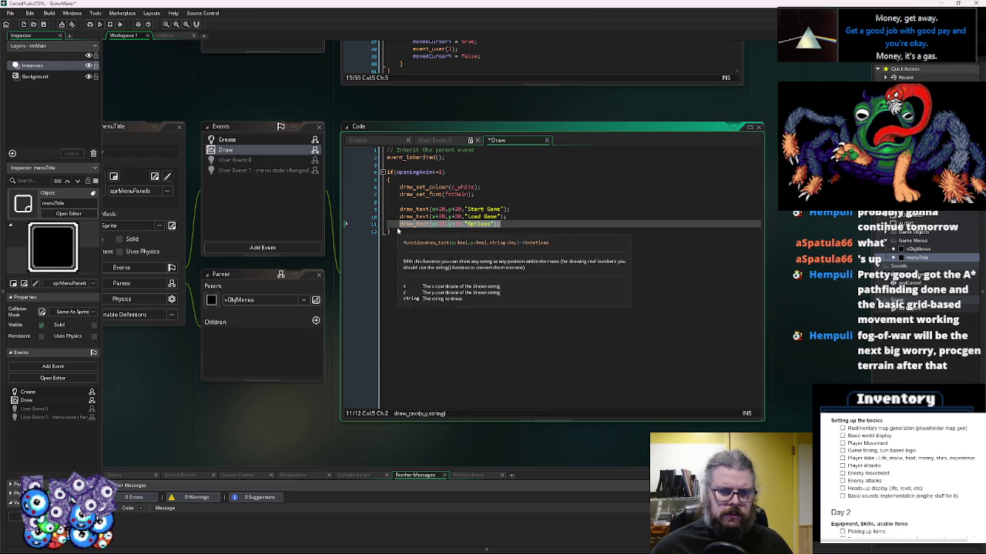
key(Return)
text(draw_text(x+20,y+20,"Options");)
text(Quit)
text(ame)
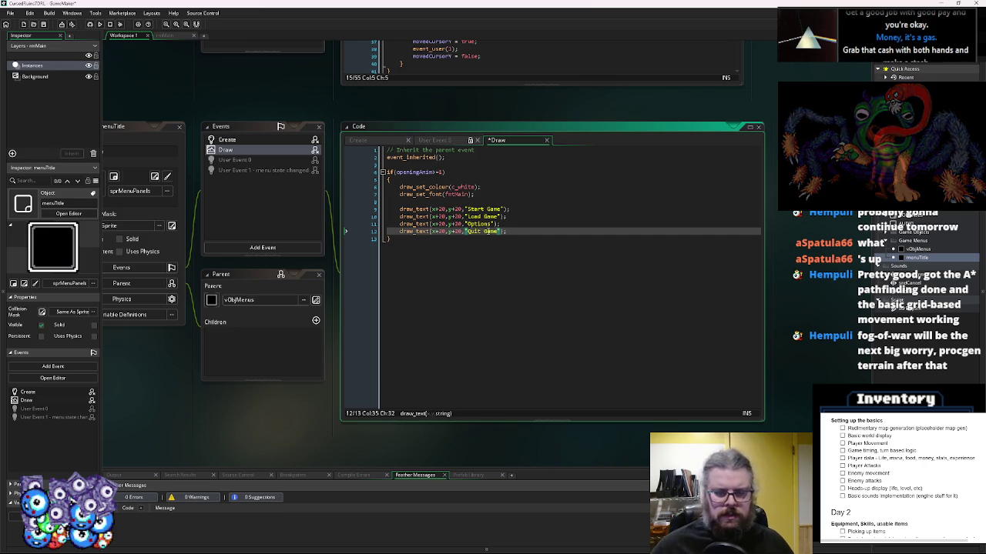
click(458, 217)
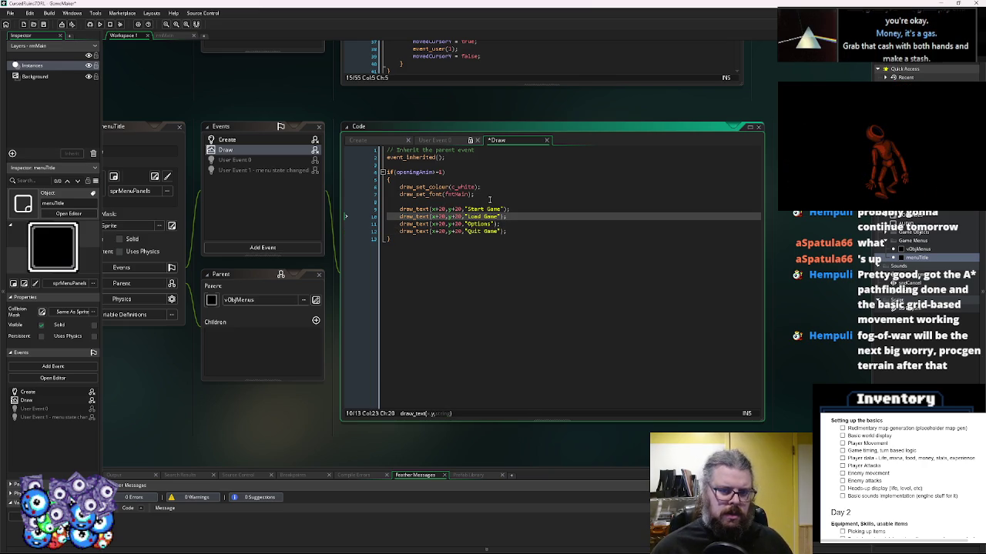
click(547, 230)
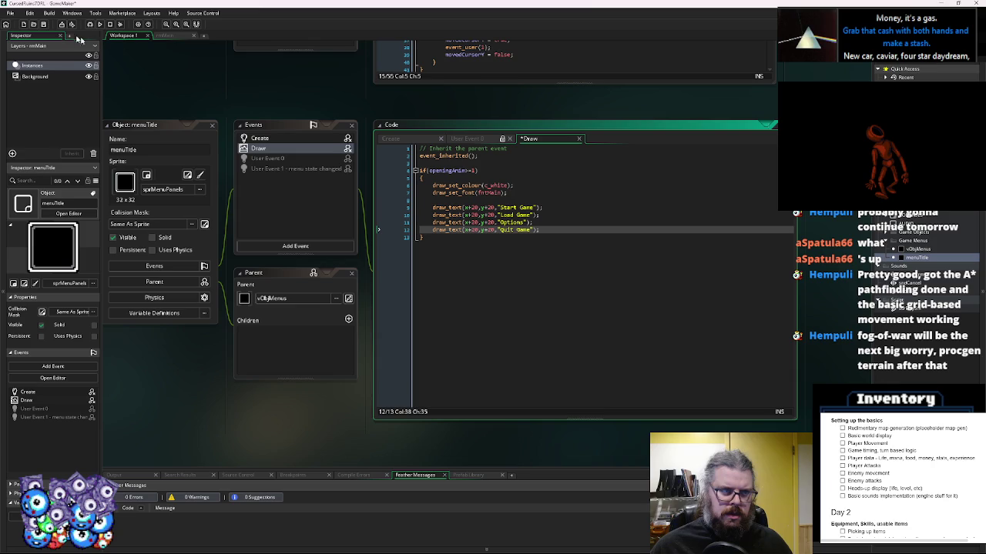
click(43, 25)
- Save the Draw code and bring the parent vObjMenus windows into view
click(639, 267)
mouse_move(444, 205)
mouse_down()
mouse_move(389, 328)
mouse_move(389, 274)
mouse_move(438, 258)
mouse_up()
mouse_move(354, 195)
mouse_down()
mouse_move(355, 309)
mouse_move(357, 170)
mouse_move(350, 254)
mouse_move(274, 234)
mouse_up()
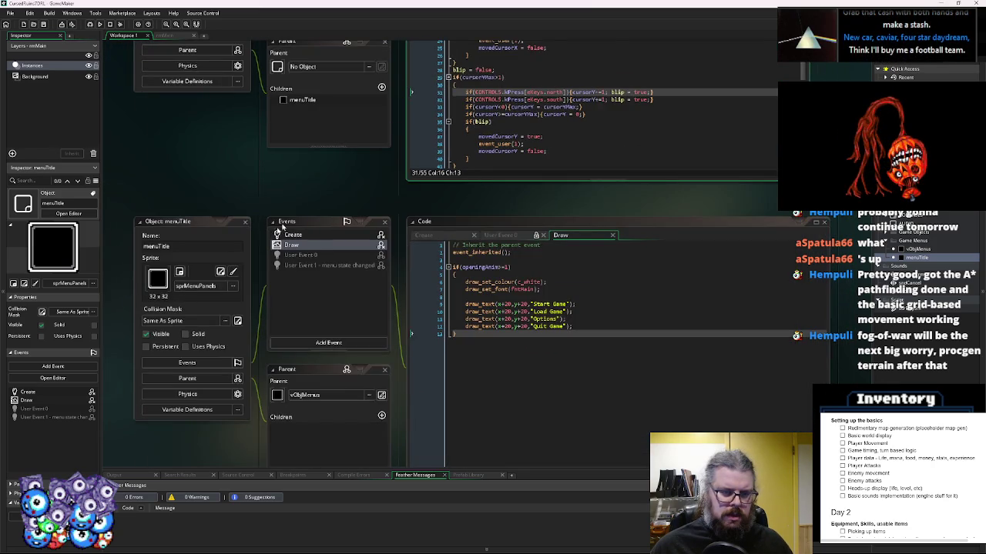
scroll(271, 235, up, 5)
- Add 'menuItems = [];' at the end of vObjMenus's Create event
click(309, 116)
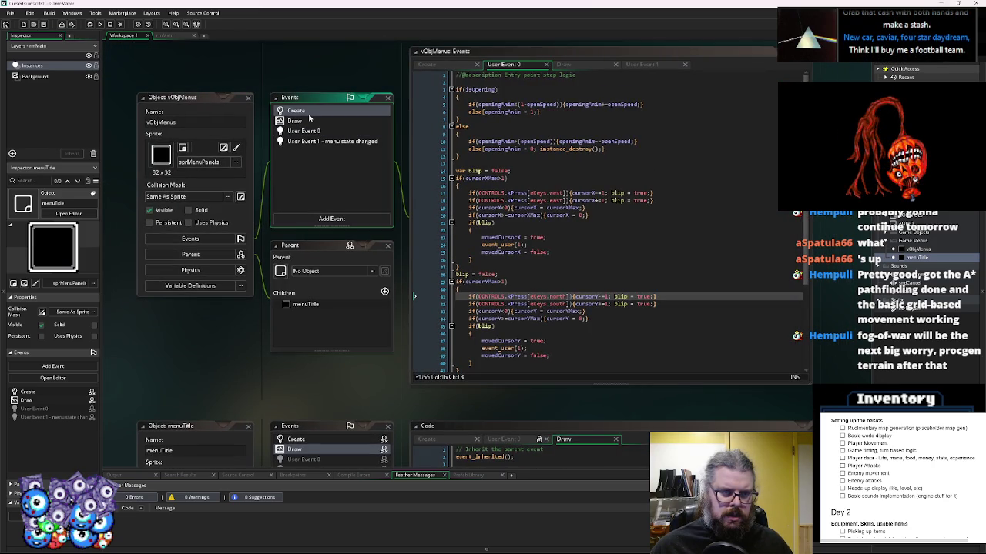
click(628, 274)
key(BackSpace)
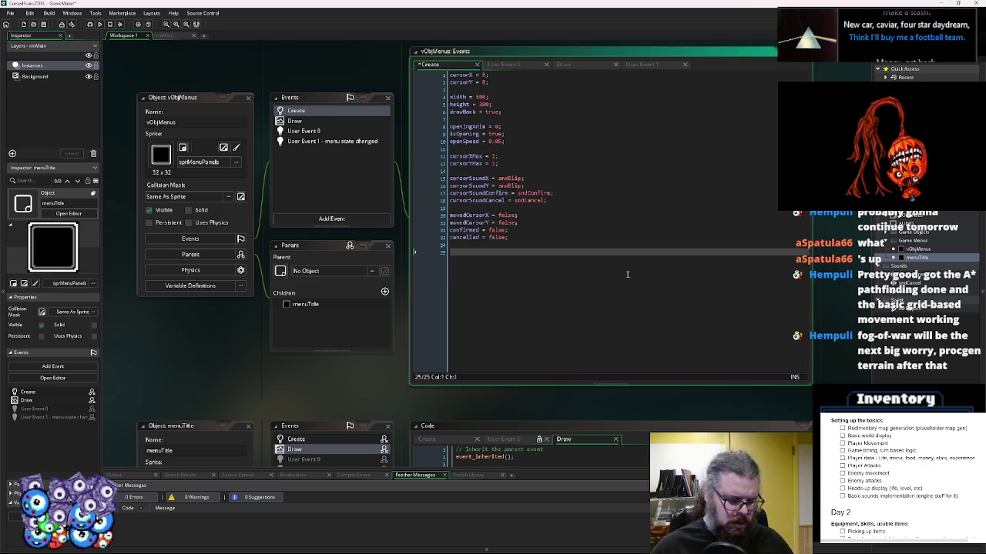
text(men)
key(BackSpace)
key(BackSpace)
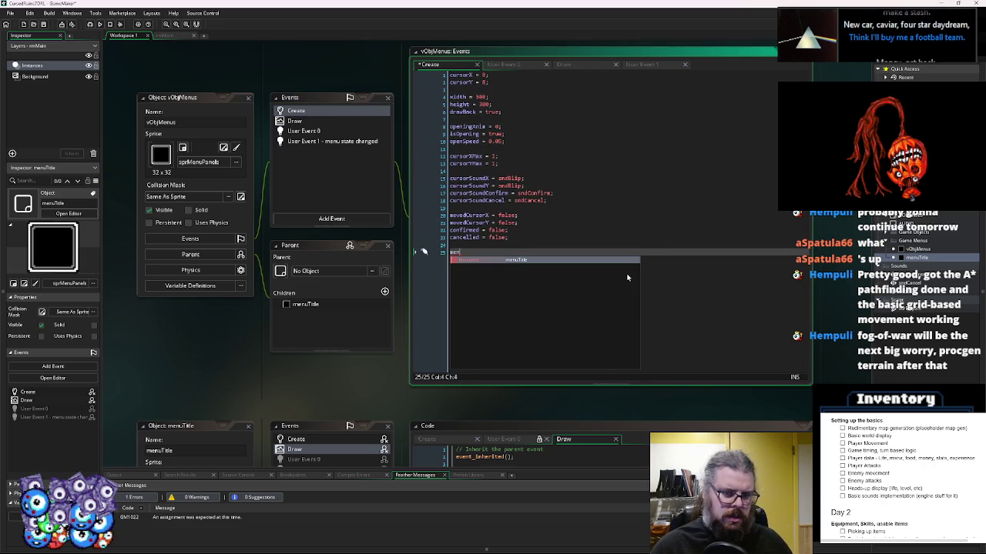
text(Items =)
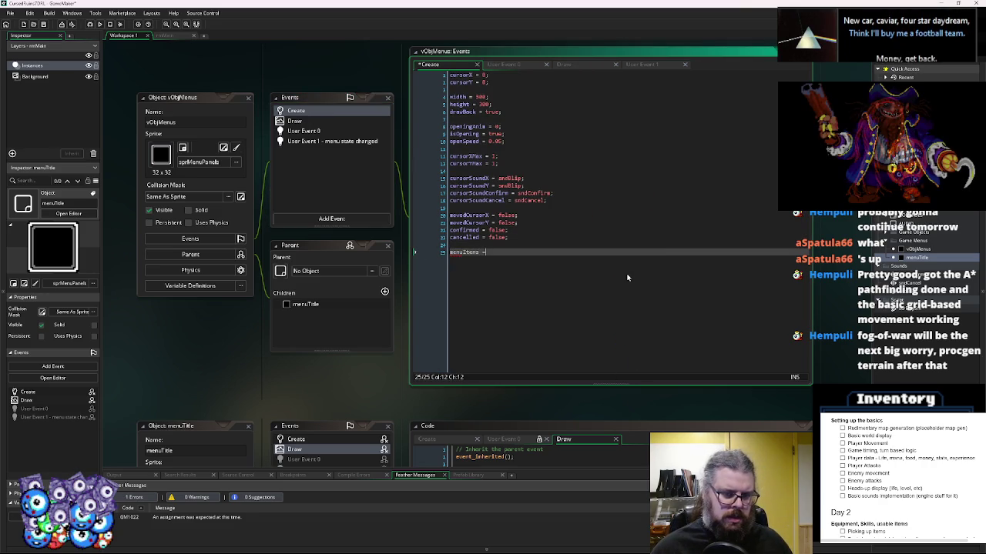
text( [];)
scroll(626, 278, down, 5)
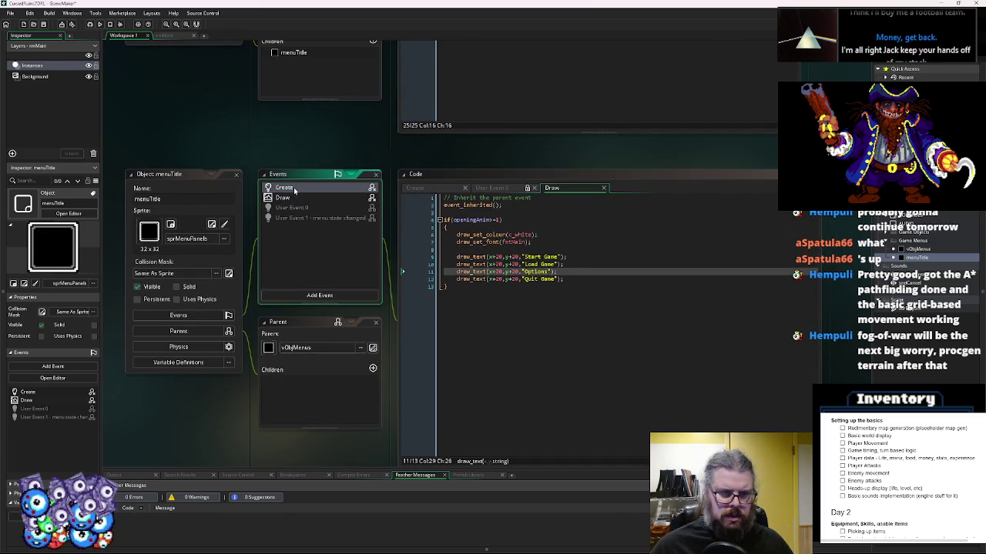
- Add blank lines after the height setting in menuTitle's Create code
click(294, 190)
scroll(576, 352, up, 3)
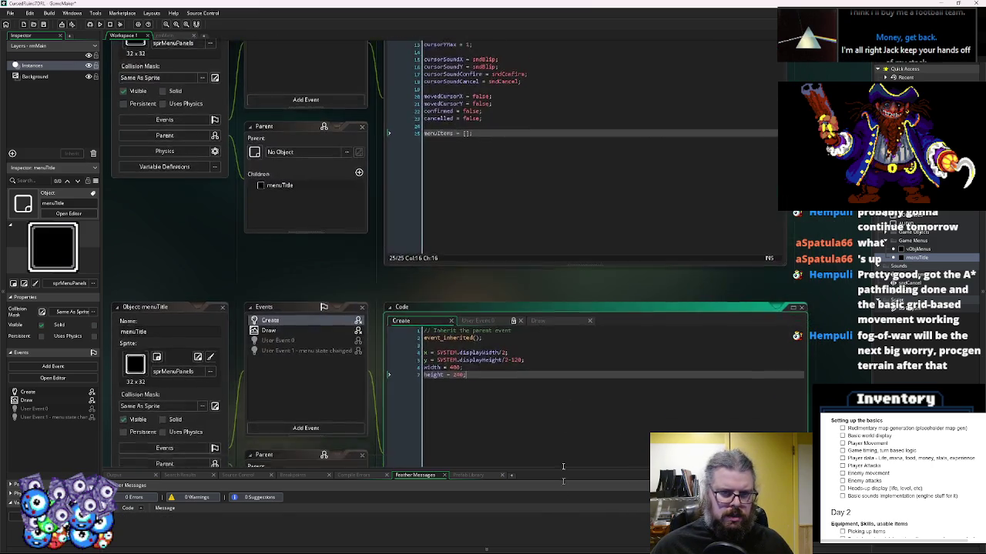
scroll(567, 344, down, 3)
key(Return)
key(Return)
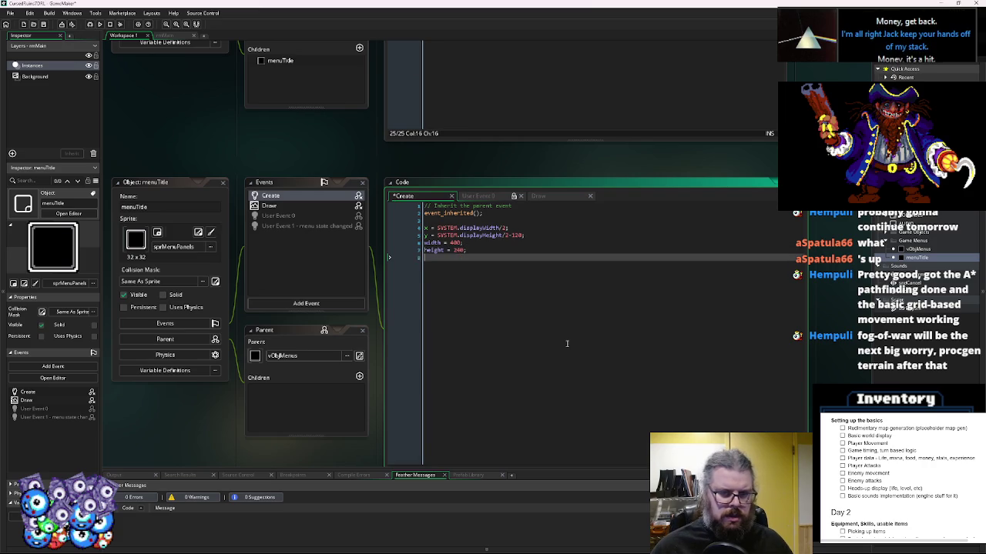
- Start an array_push( call and move menuItems in as its first argument
text(menuIte)
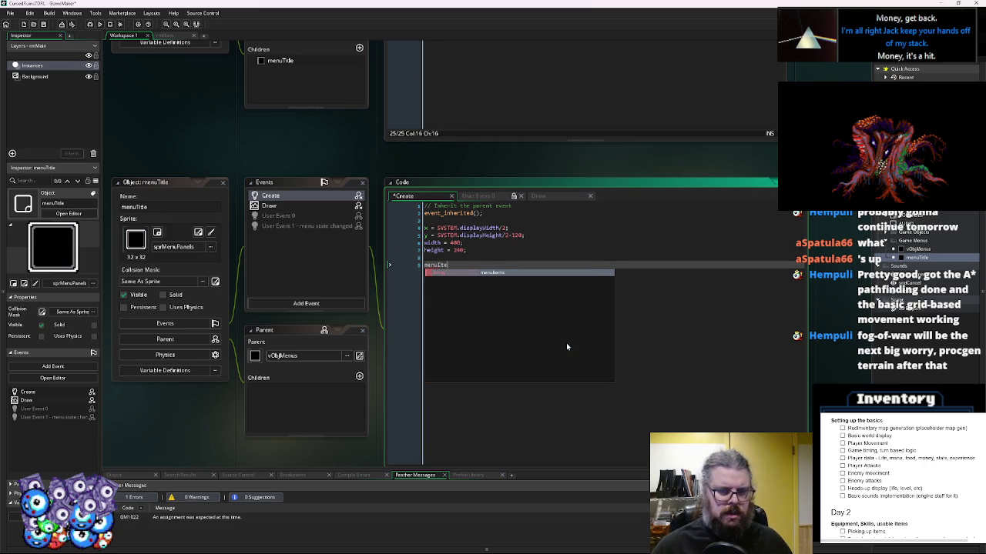
key(Return)
key(Return)
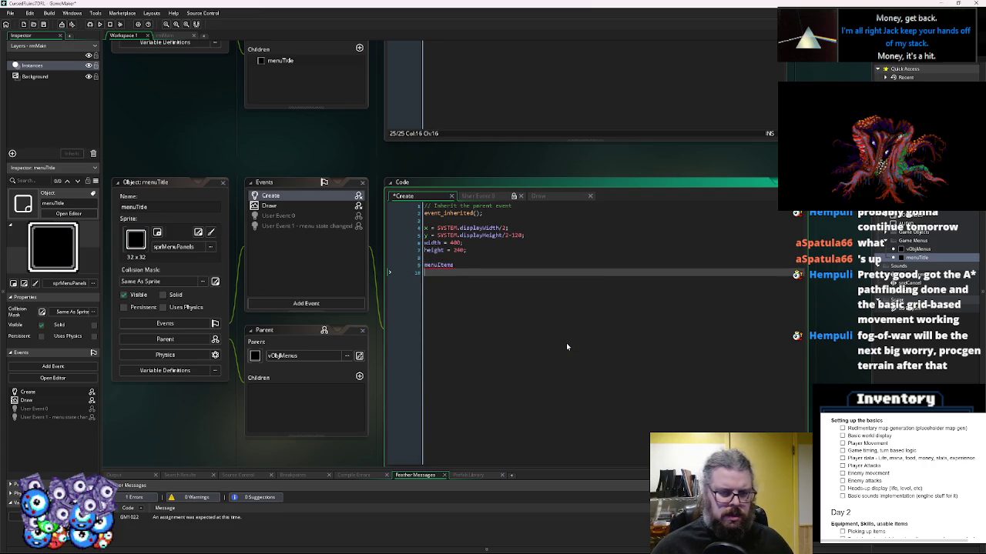
text(array_pu)
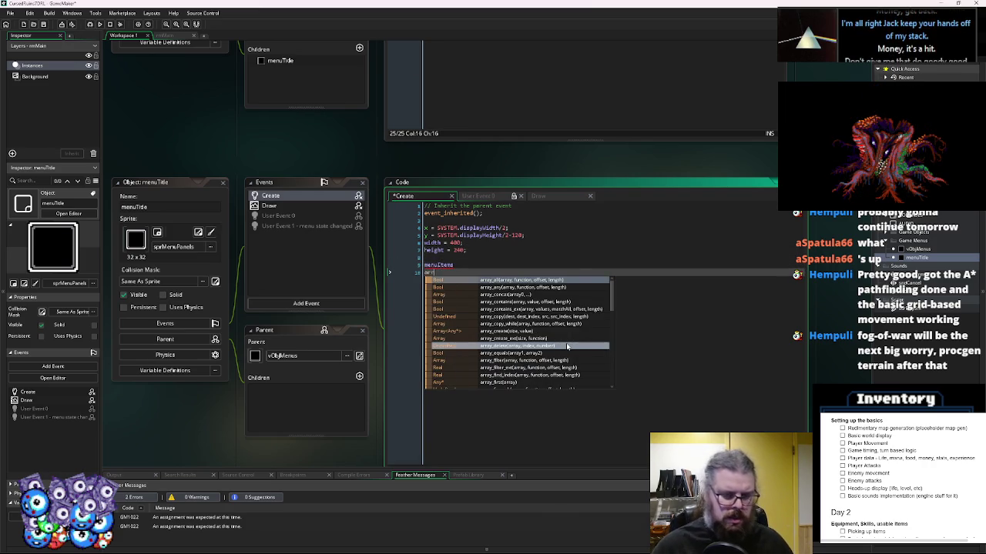
key(Return)
text(()
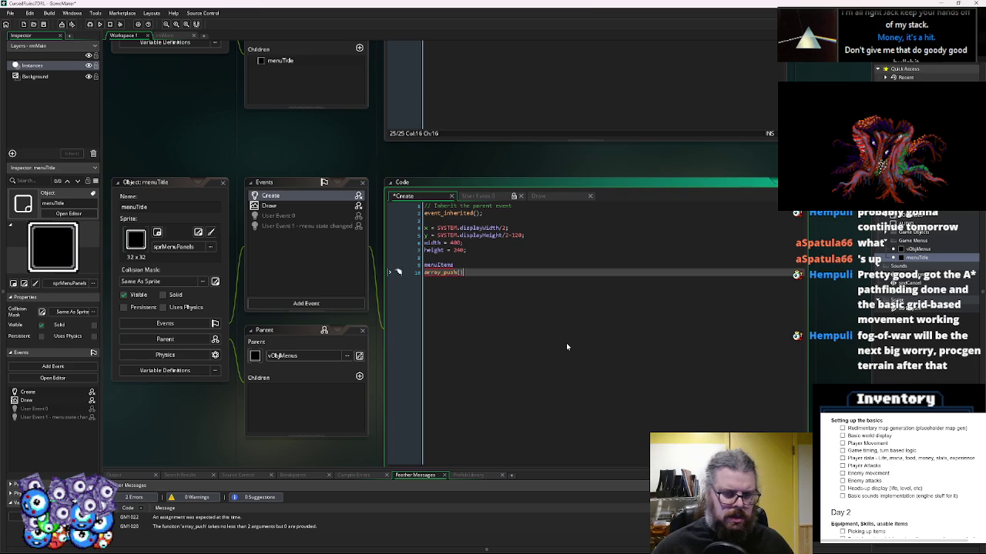
scroll(608, 339, down, 2)
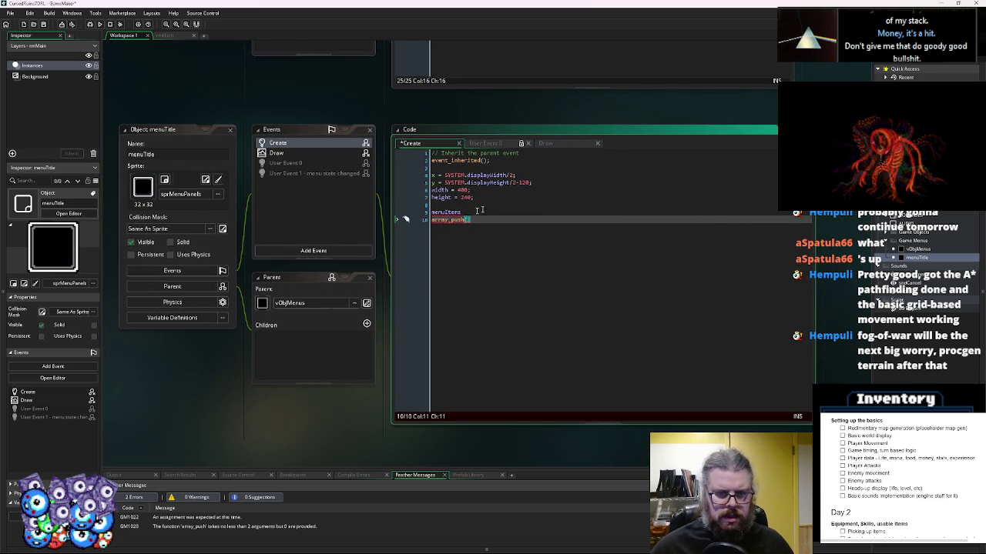
double_click(447, 211)
key(ctrl+x)
click(469, 219)
key(ctrl+v)
text(,)
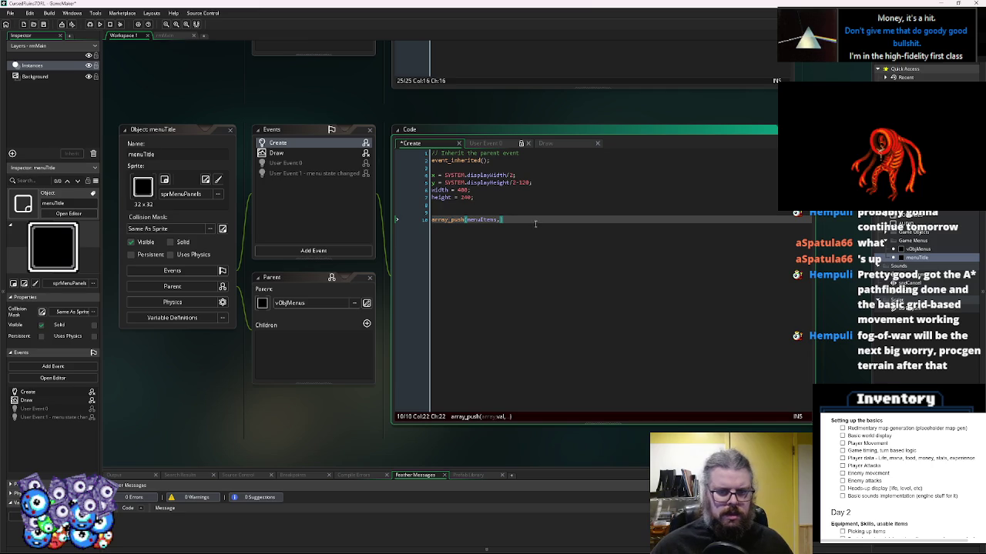
- Review the parent's Draw code, then close the array_push call with a parenthesis
scroll(531, 224, up, 2)
drag(146, 196, 131, 168)
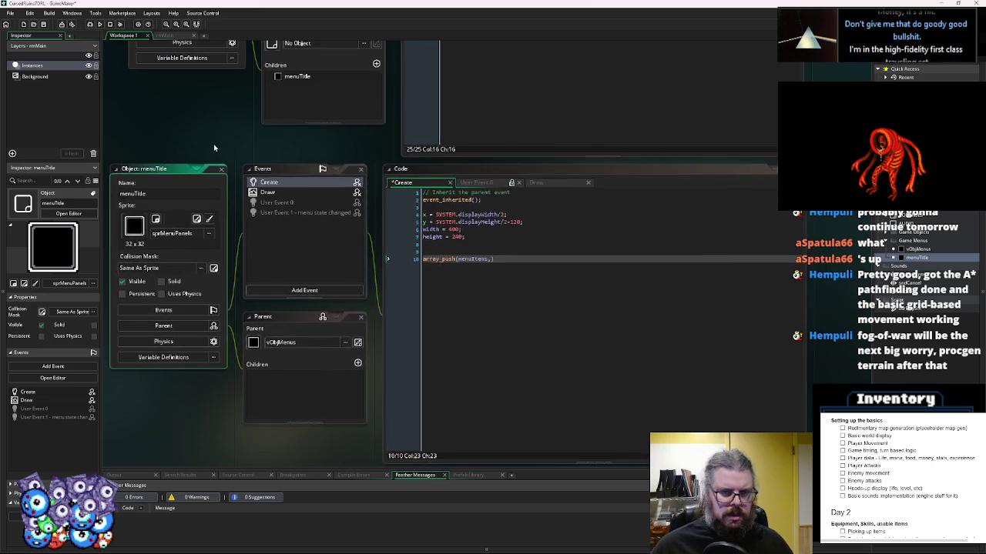
scroll(210, 146, up, 2)
scroll(543, 185, down, 2)
scroll(553, 331, down, 2)
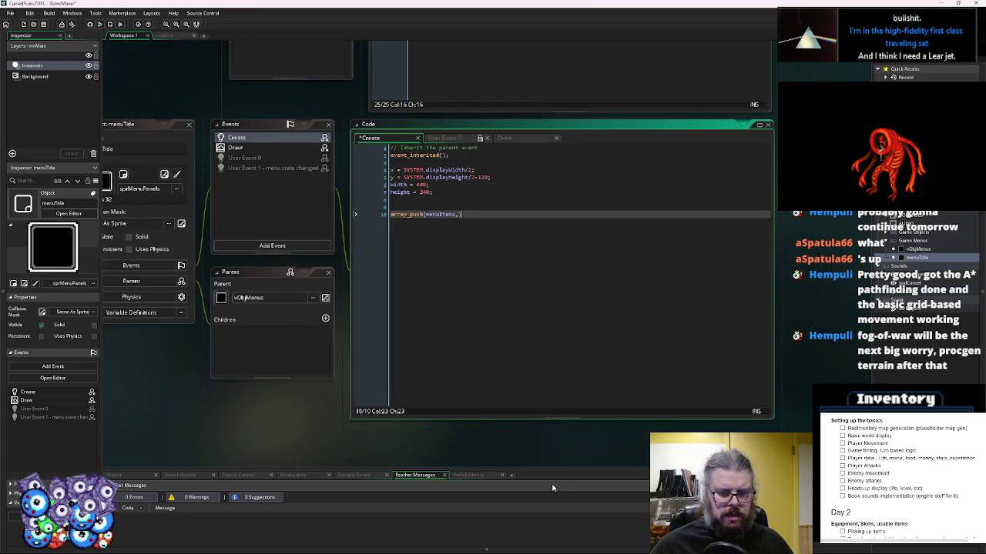
drag(563, 467, 564, 483)
scroll(490, 242, up, 5)
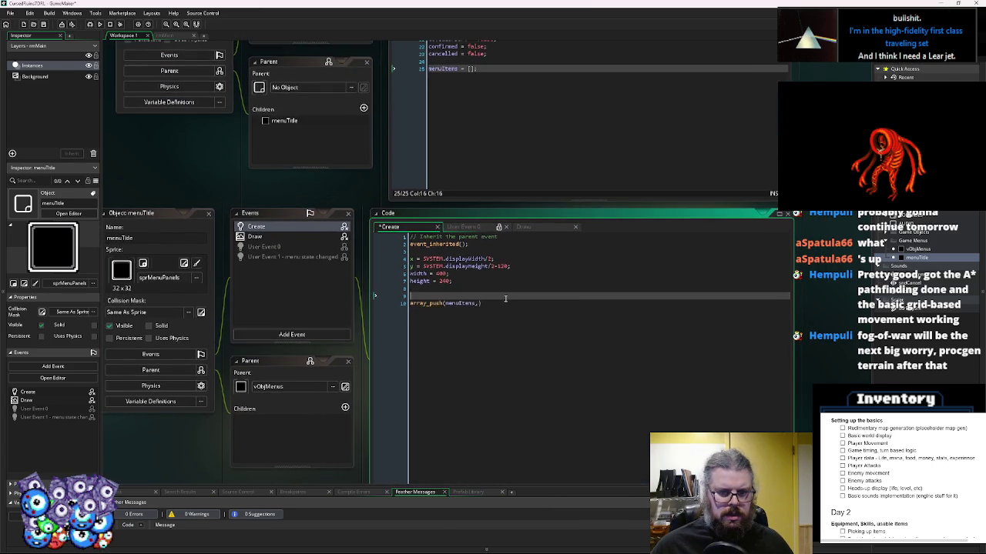
scroll(490, 242, up, 3)
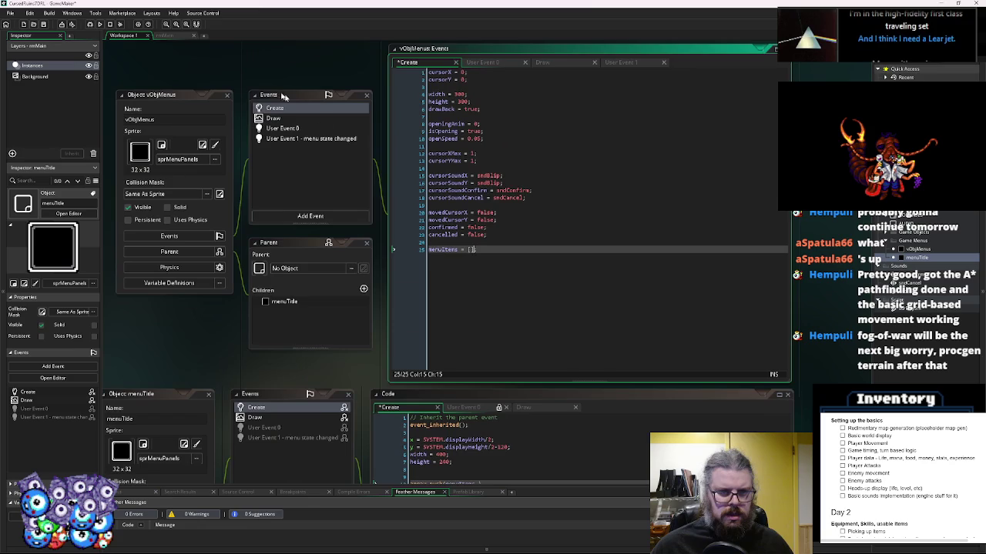
click(270, 119)
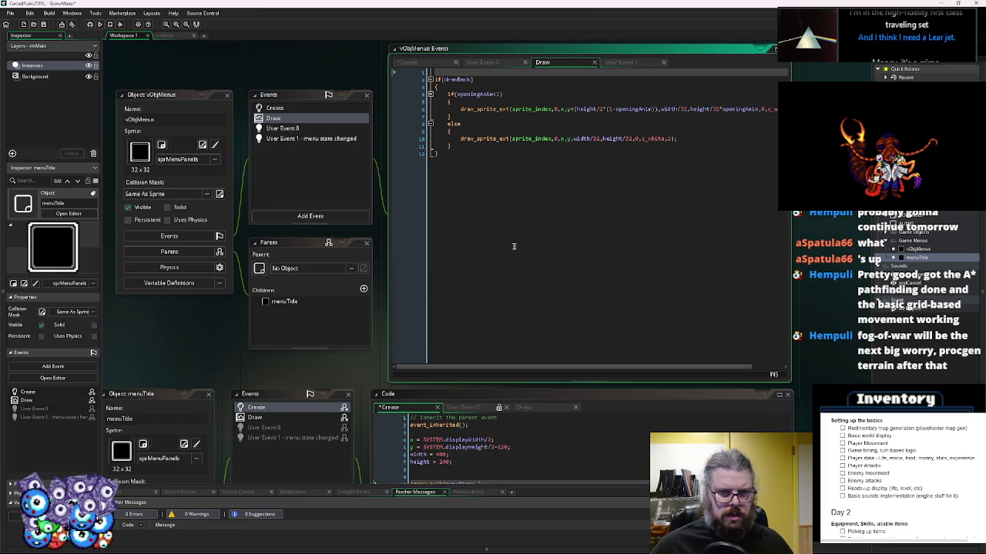
scroll(373, 183, down, 7)
click(446, 262)
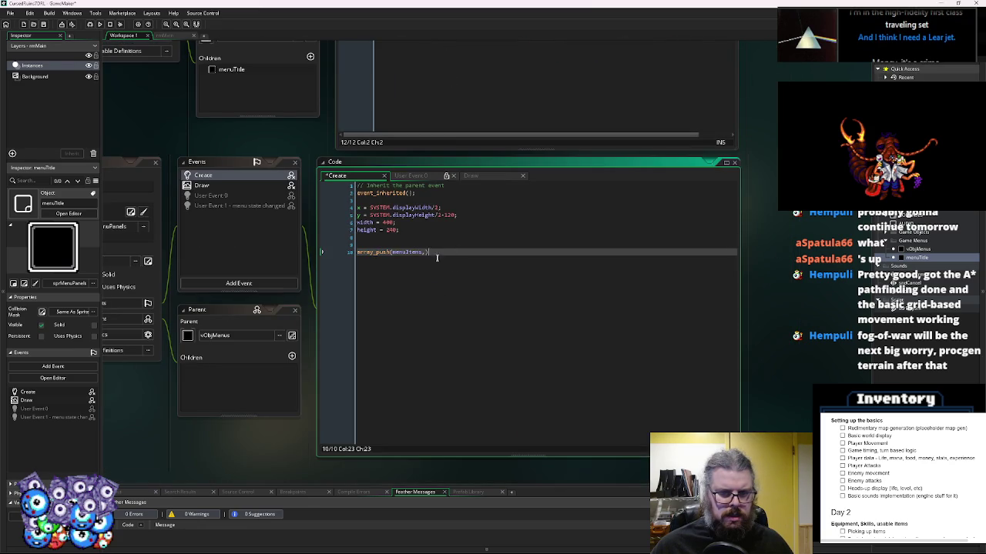
key(BackSpace)
text())
key(Left)
- Push "New Game" into menuItems, duplicate the line, and edit the second entry to Continue
text("N)
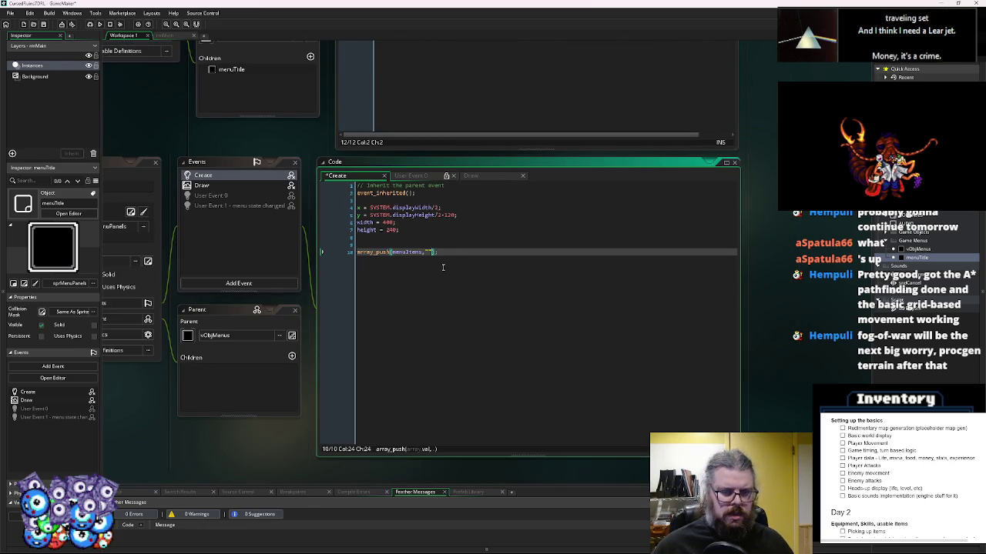
text(ew G)
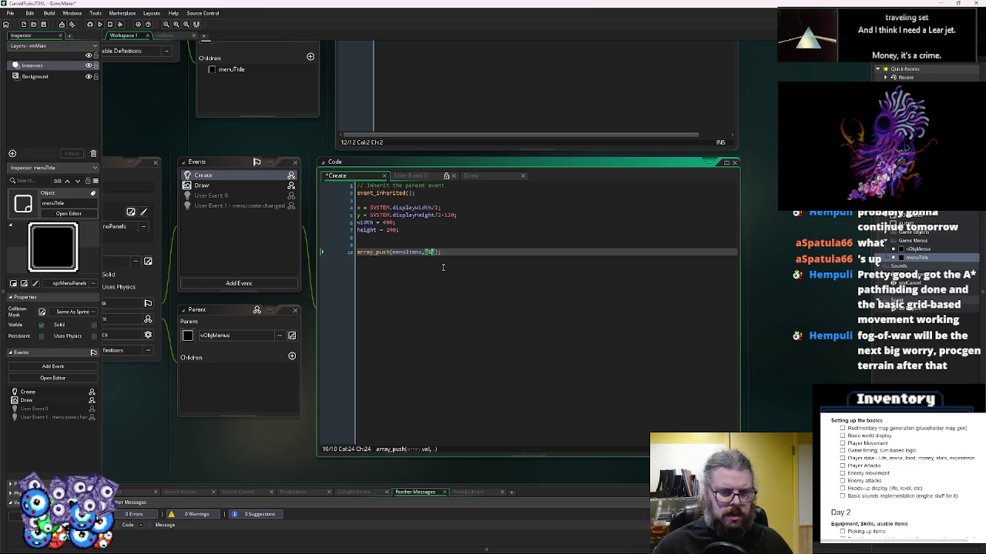
text(ame)
key(End)
key(ctrl+d)
key(ctrl+d)
key(ctrl+d)
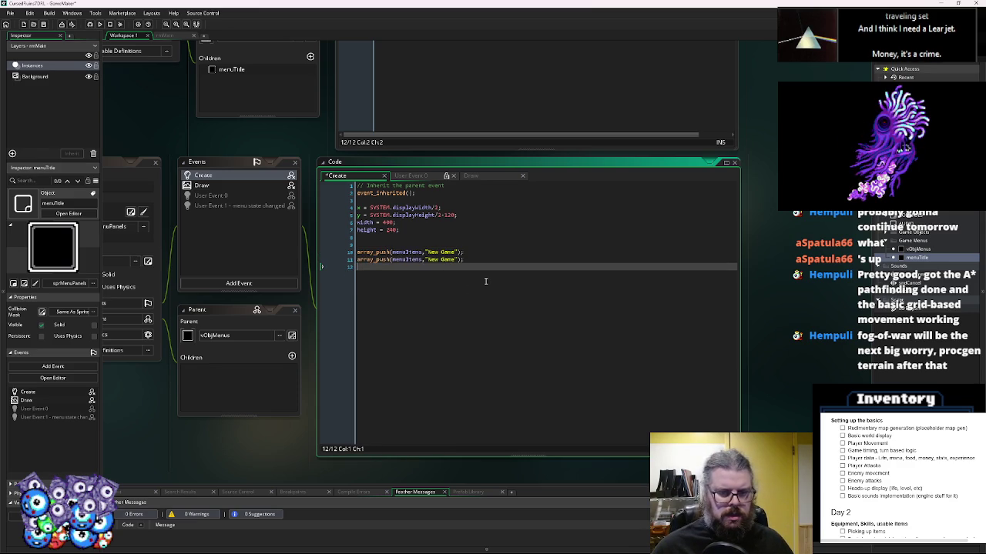
key(Up)
key(Left)
key(Left)
key(Left)
key(Up)
key(Left)
key(BackSpace)
key(BackSpace)
key(BackSpace)
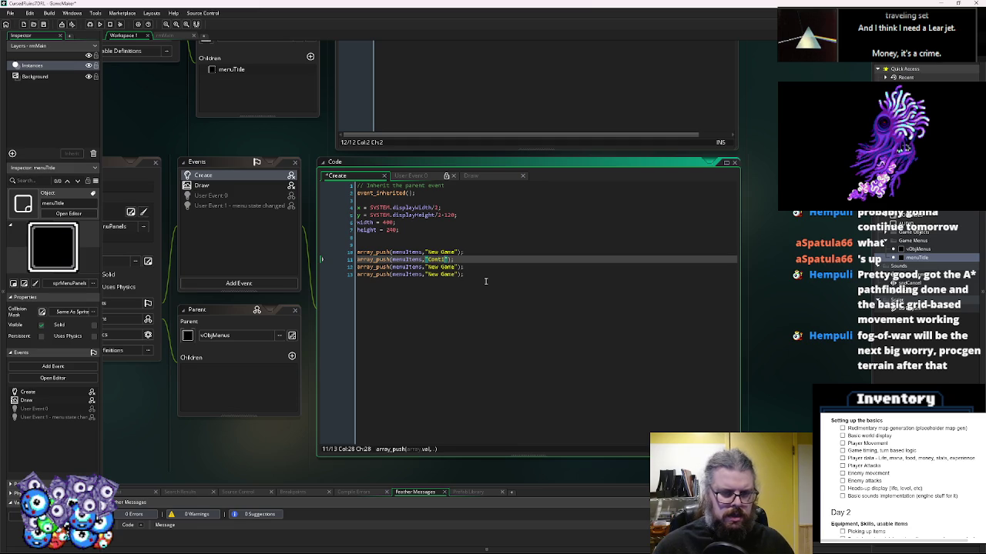
- Change the third and fourth entries to "Options" and "Quit Game"
key(Down)
key(BackSpace)
key(BackSpace)
key(BackSpace)
text(Options)
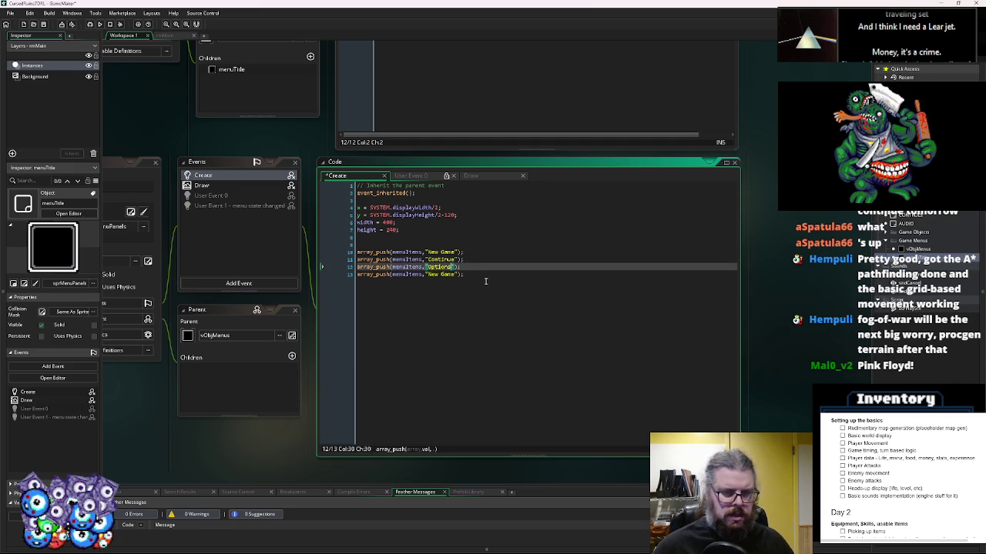
key(Down)
key(BackSpace)
key(BackSpace)
key(BackSpace)
key(BackSpace)
key(BackSpace)
text(Quit Game)
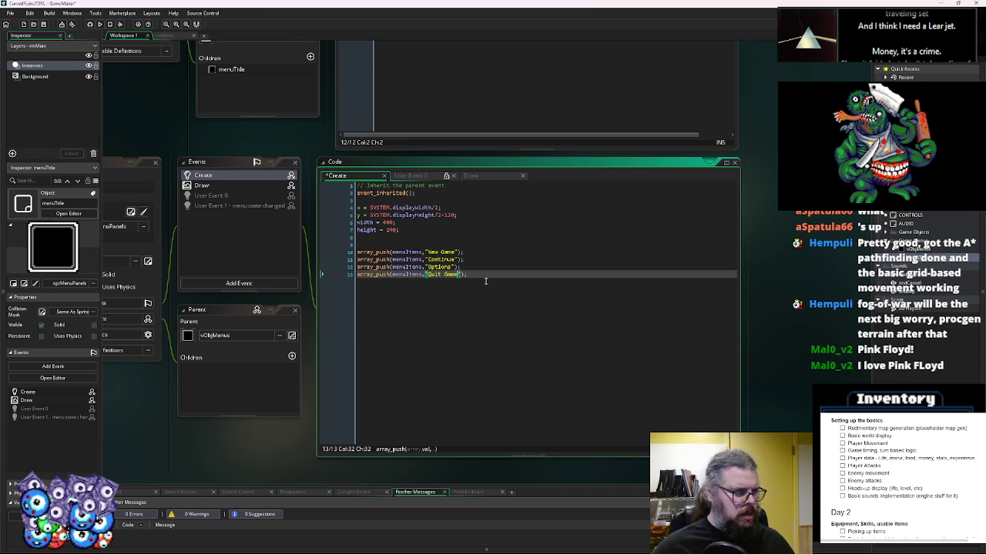
- Remove the blank line above the items and save the Create code
click(443, 251)
key(Up)
key(Delete)
click(481, 280)
click(43, 25)
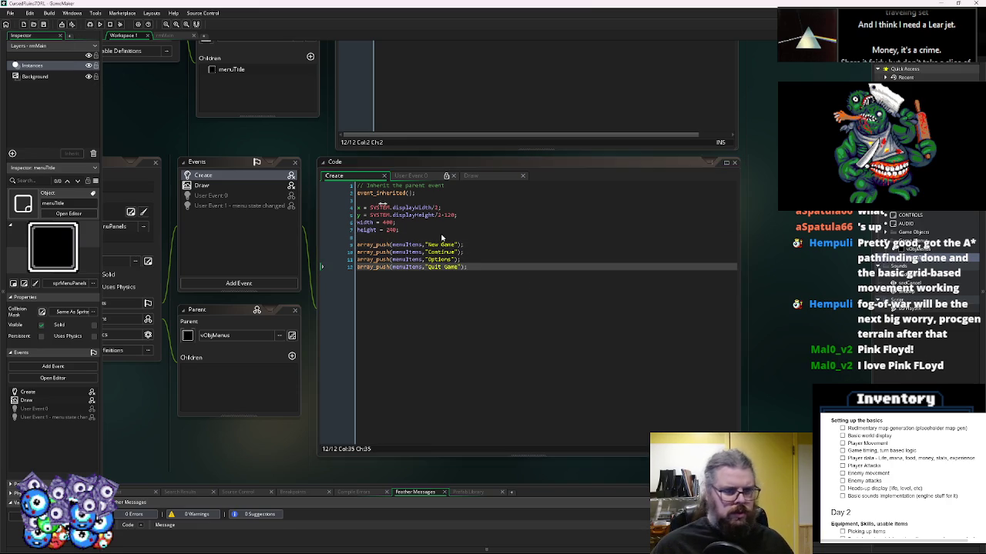
click(202, 186)
click(210, 180)
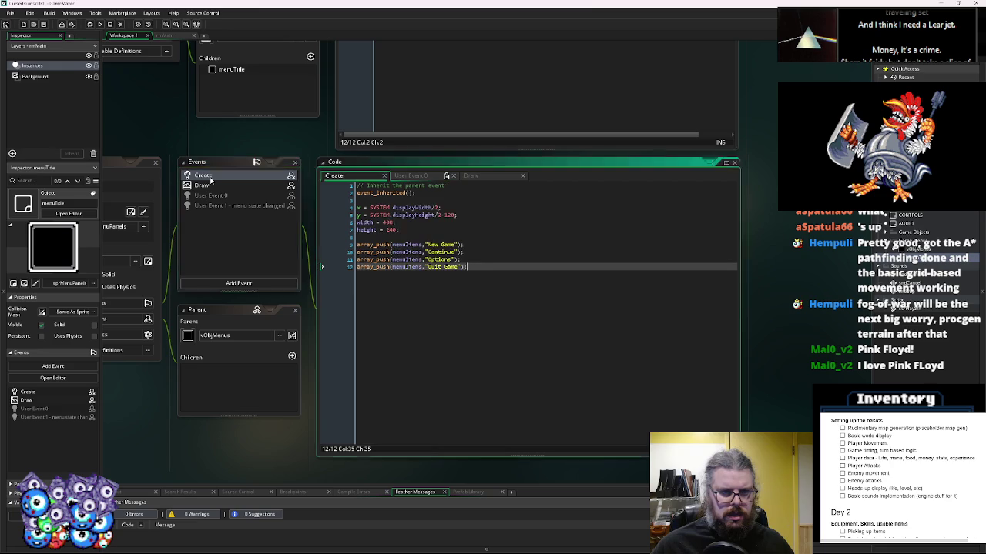
scroll(555, 445, up, 5)
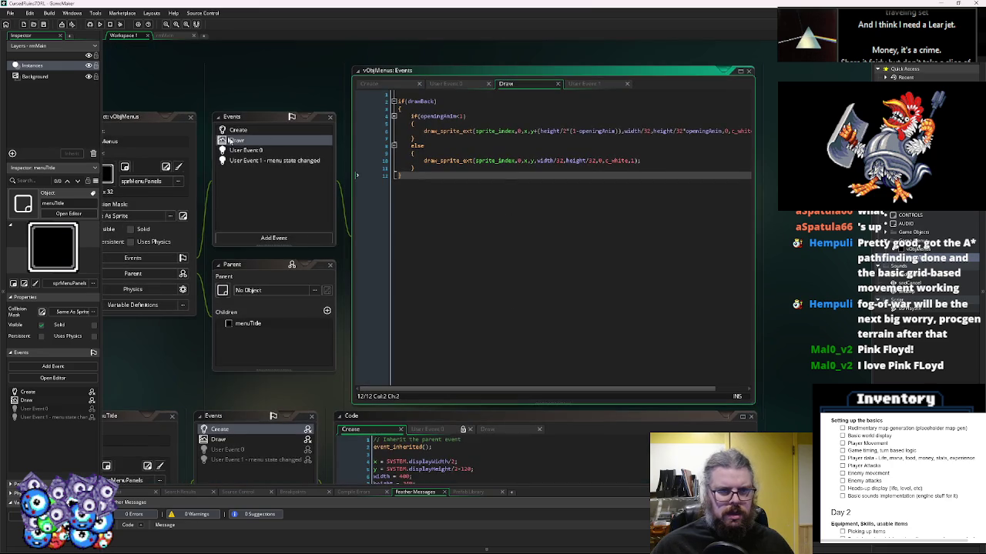
click(254, 162)
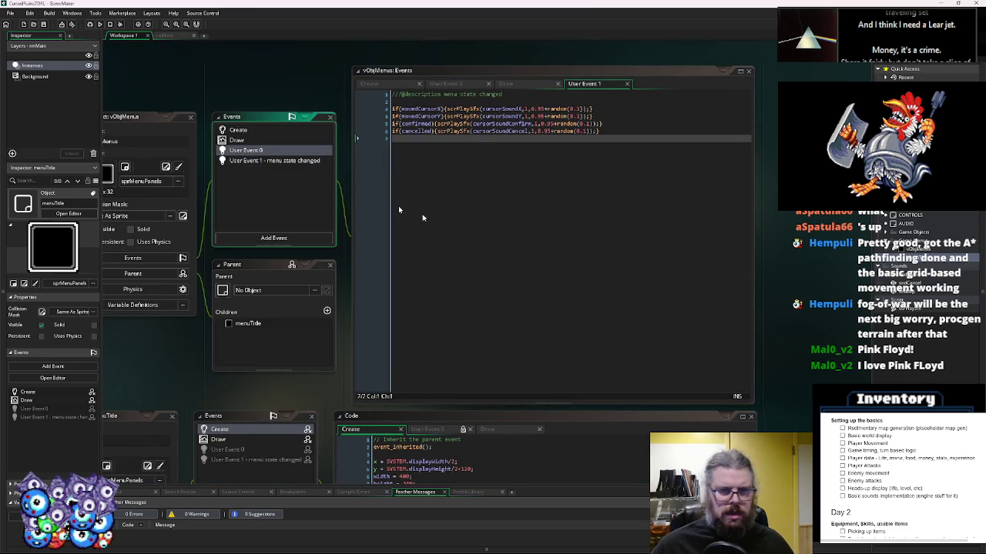
click(283, 154)
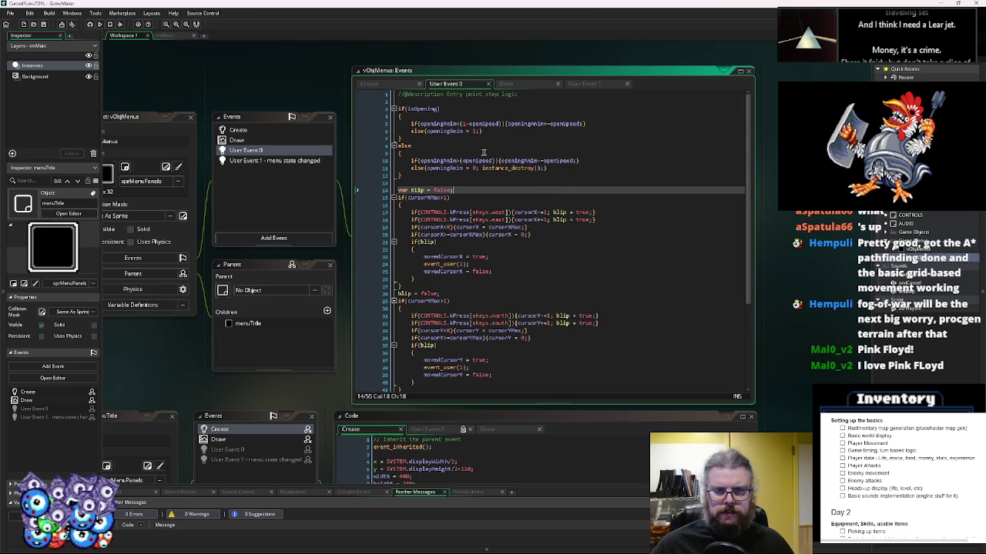
scroll(423, 118, down, 1)
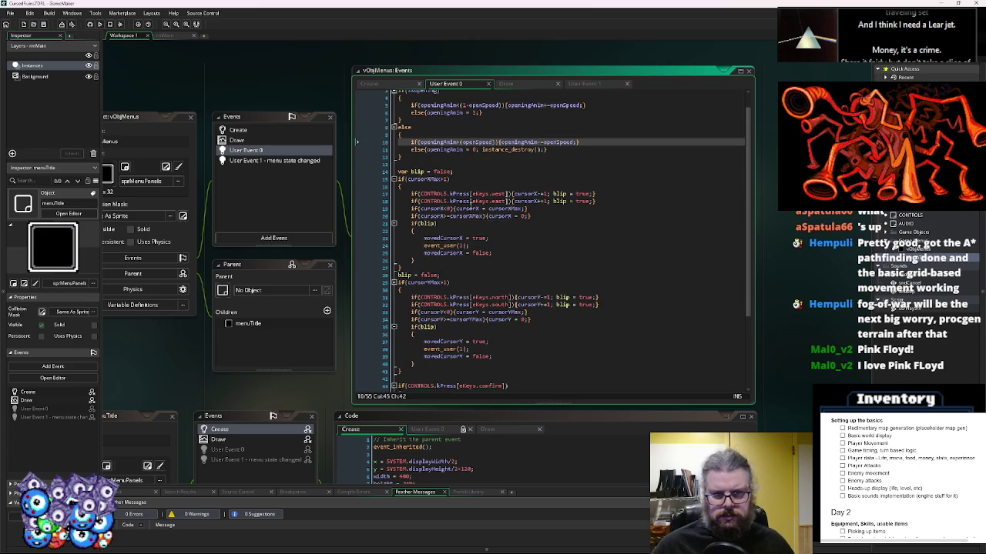
click(471, 215)
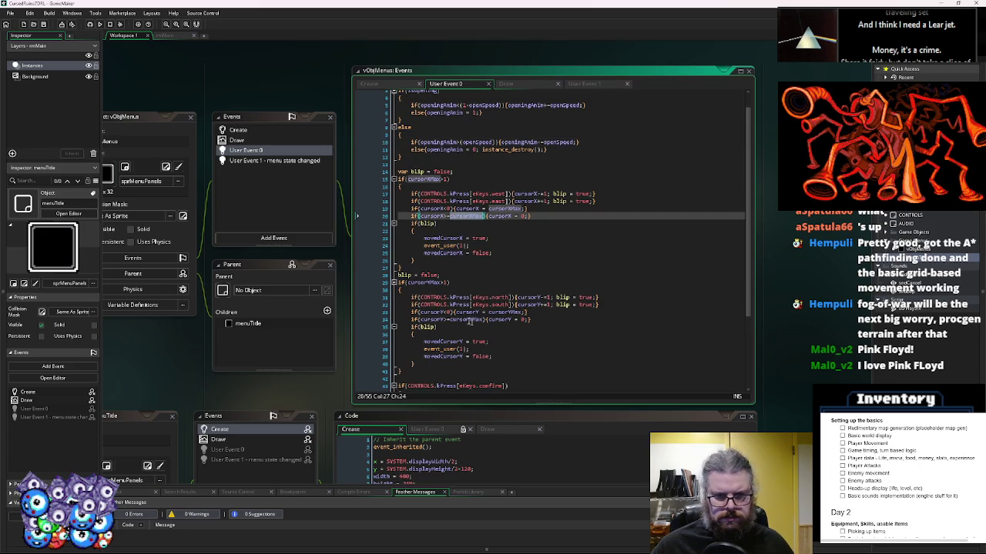
double_click(467, 320)
click(539, 357)
scroll(546, 152, down, 5)
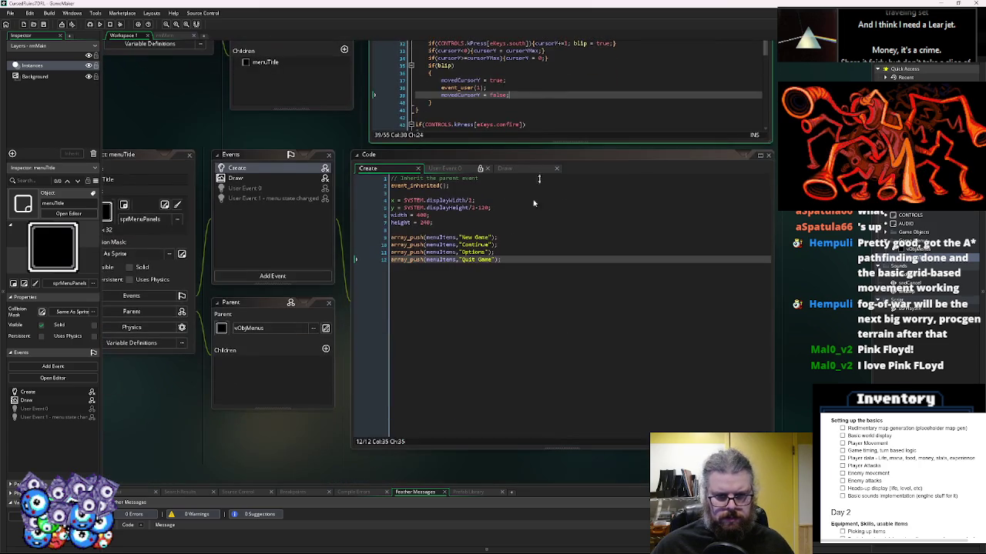
click(450, 226)
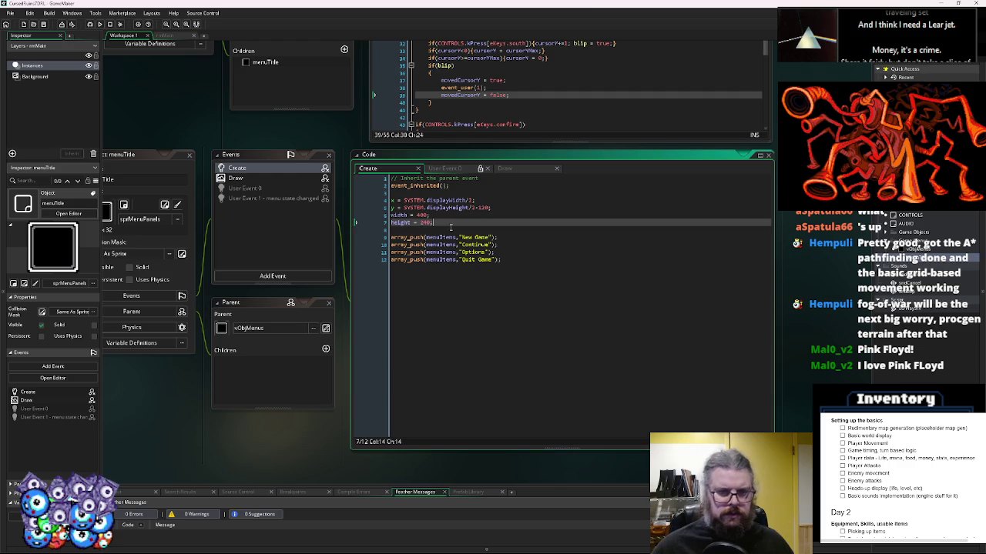
click(502, 295)
- Add 'cursorYMax = 3;' below the array_push lines in menuTitle's Create code and save
key(Return)
key(Return)
text(cursorYMax = 0;)
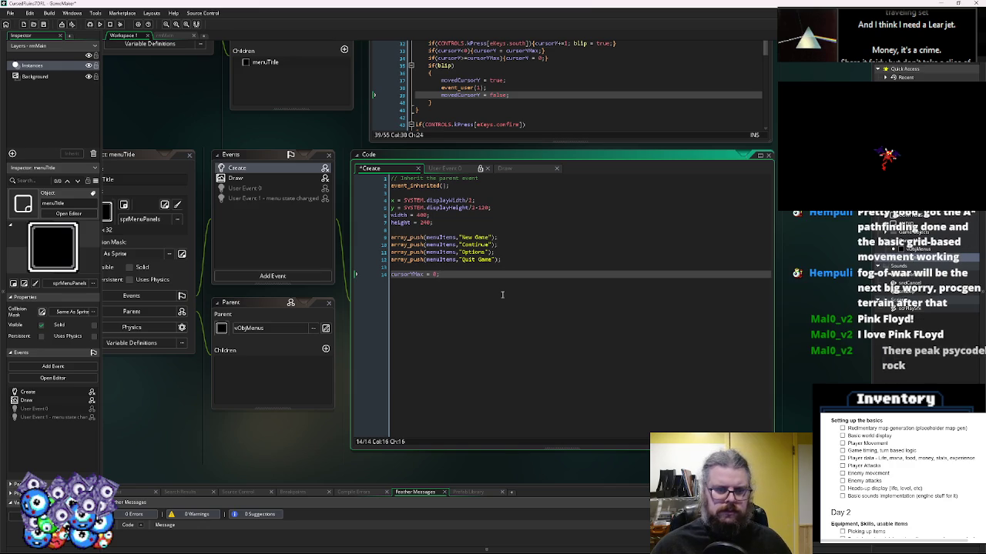
key(BackSpace)
key(BackSpace)
text(5)
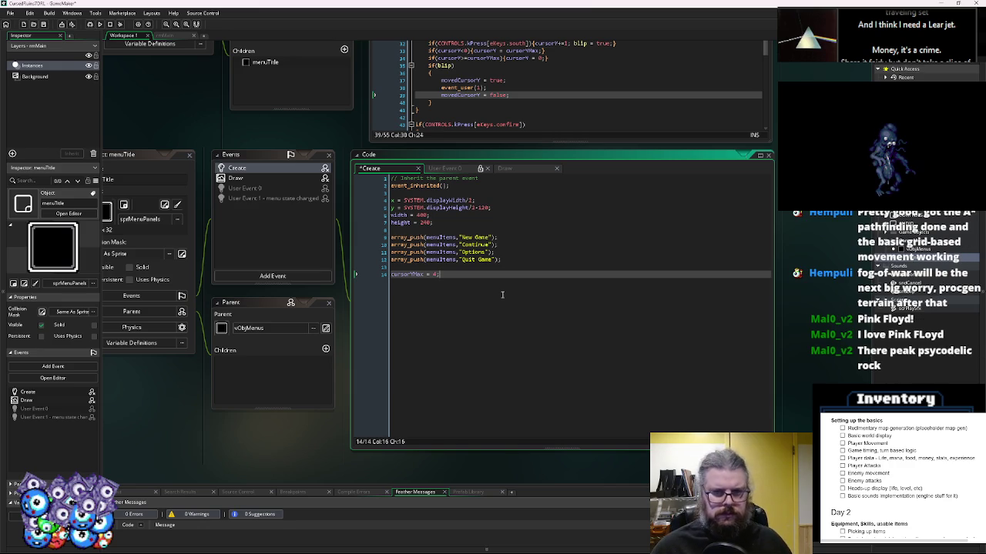
drag(468, 225, 448, 425)
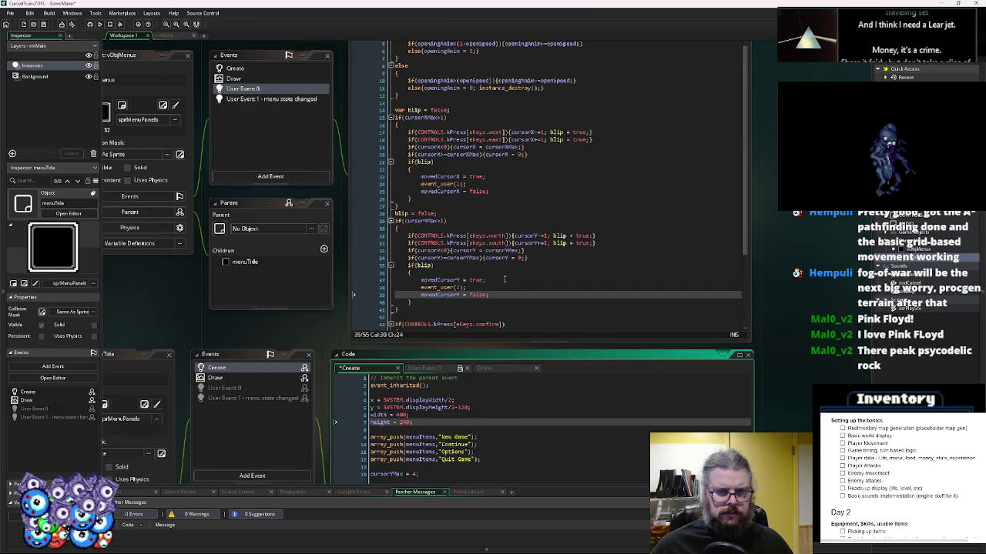
drag(503, 301, 515, 149)
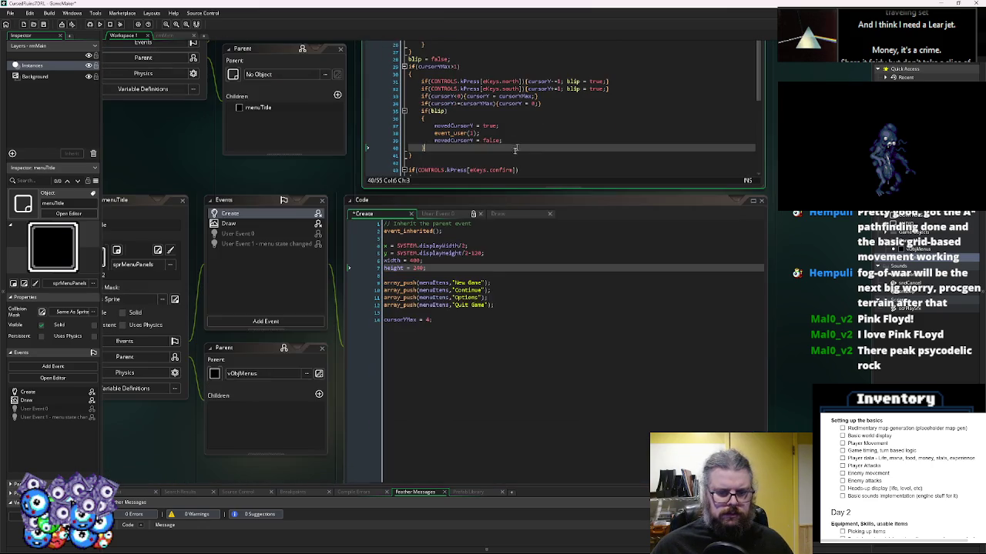
double_click(427, 320)
text(3;)
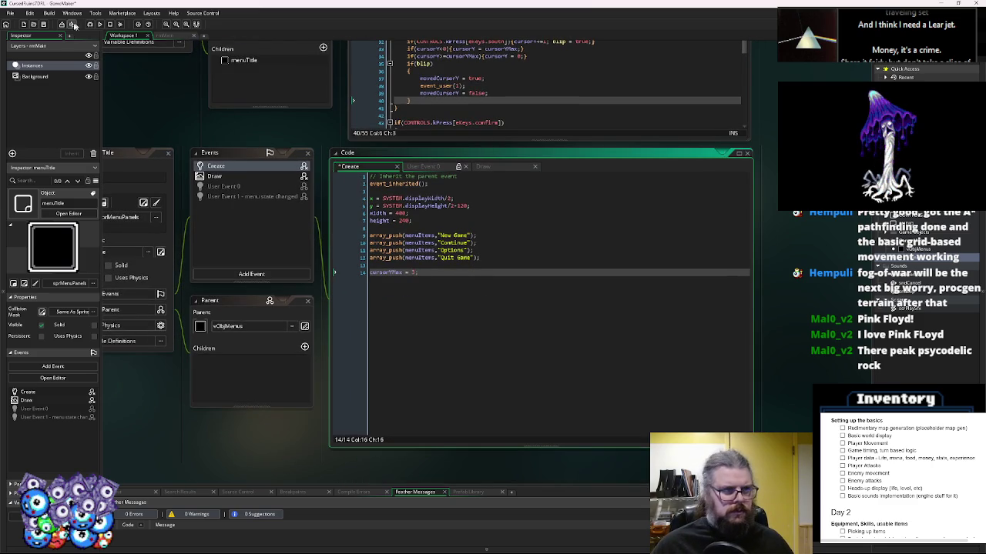
click(44, 24)
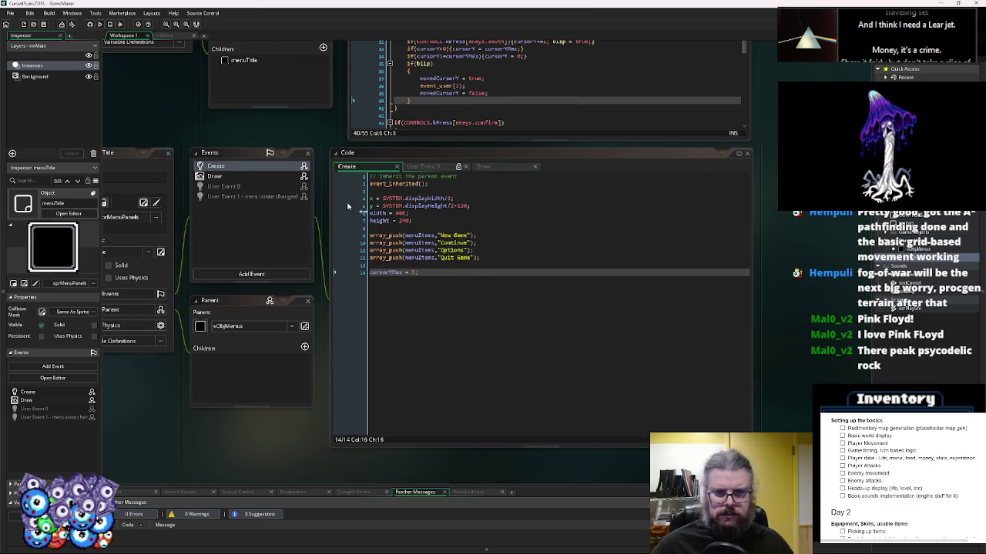
- Delete the four draw_text lines in menuTitle's Draw and type 'for(var _i=0; _i<array_length('
click(239, 177)
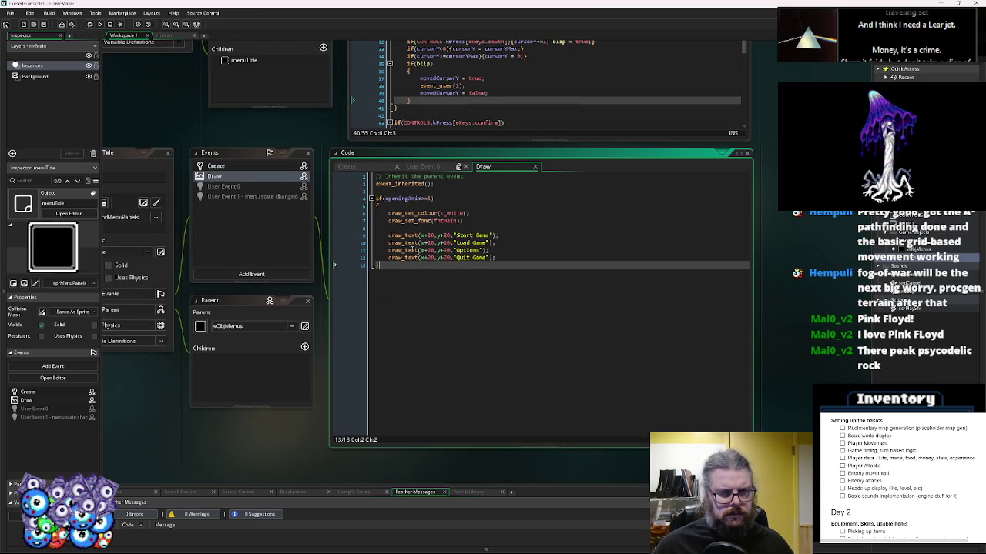
click(521, 258)
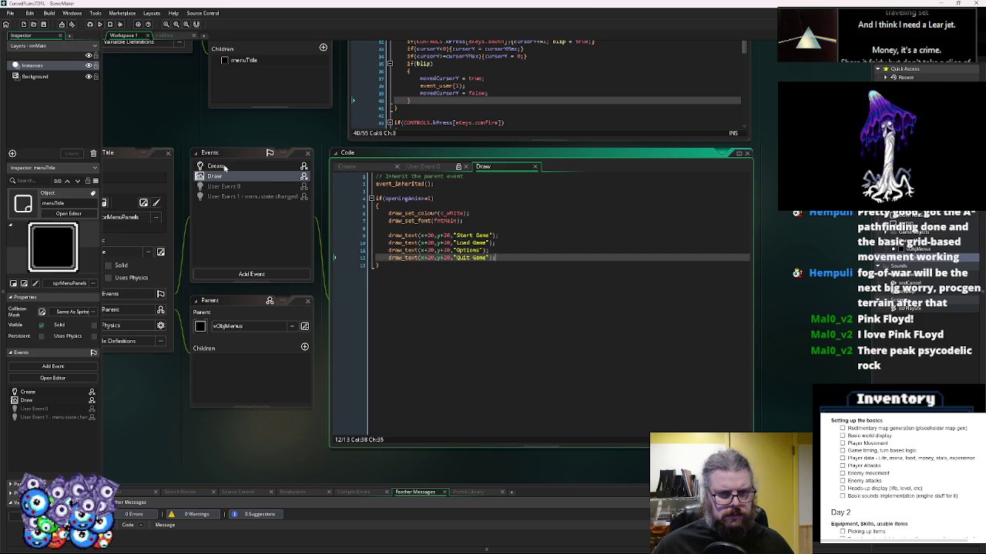
drag(502, 258, 388, 235)
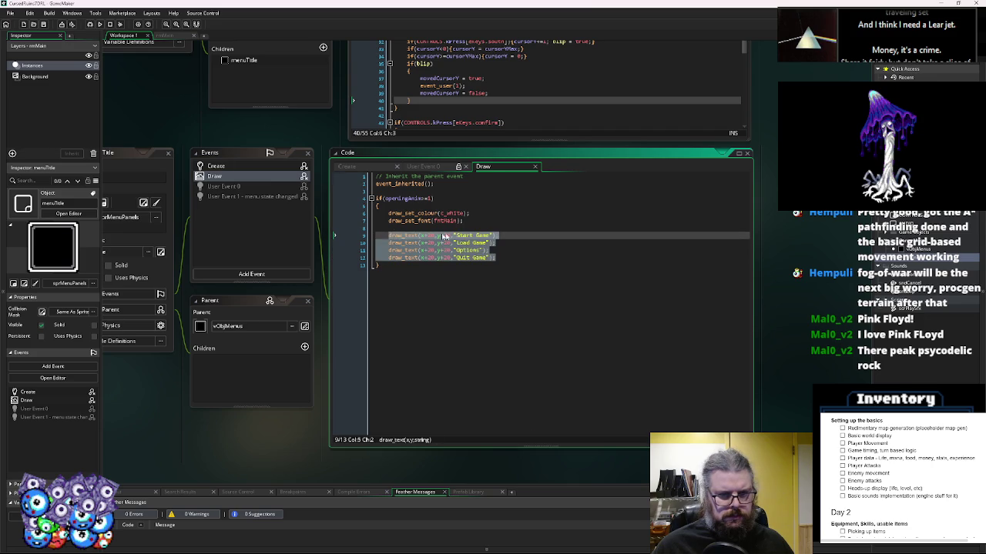
key(BackSpace)
text(fo)
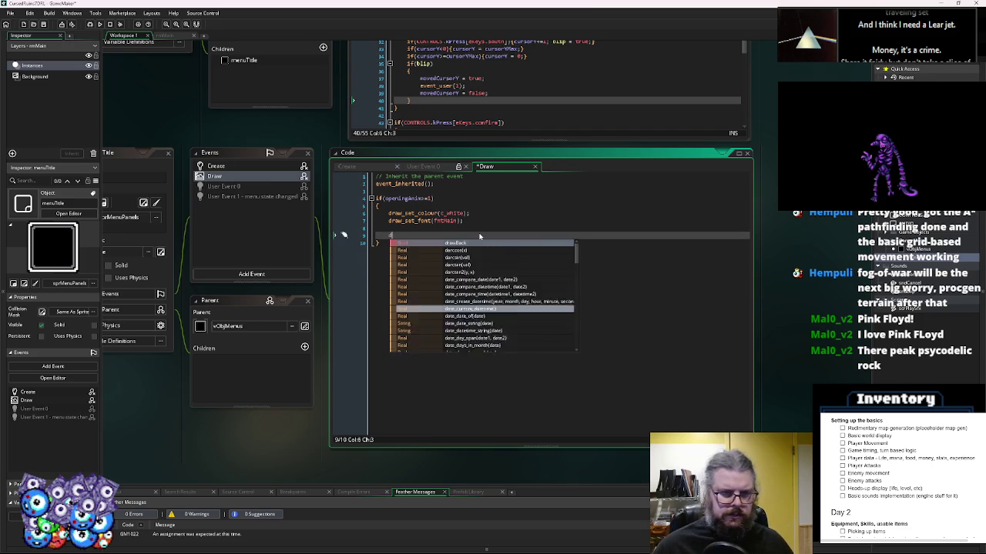
text(r(var )
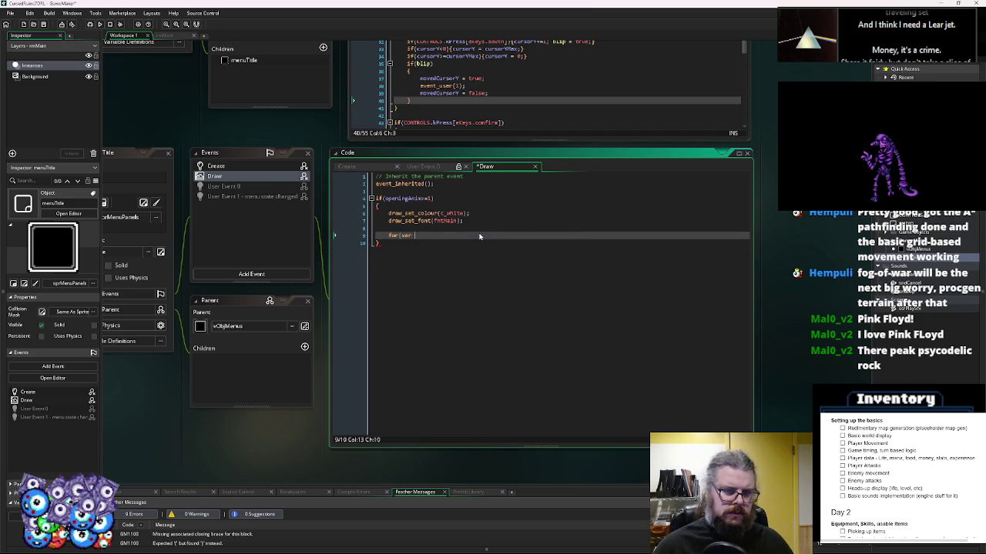
text(_i=0; )
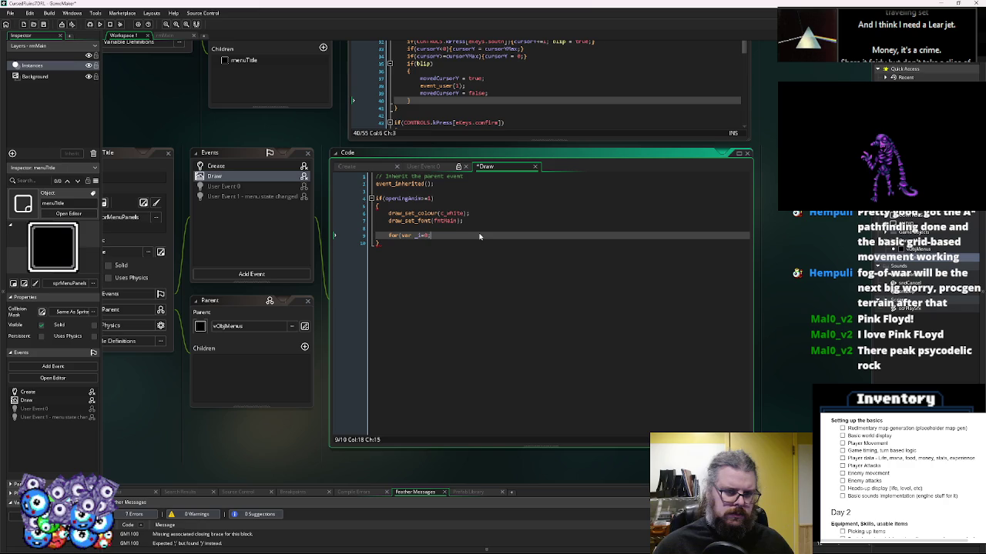
text(_i<a)
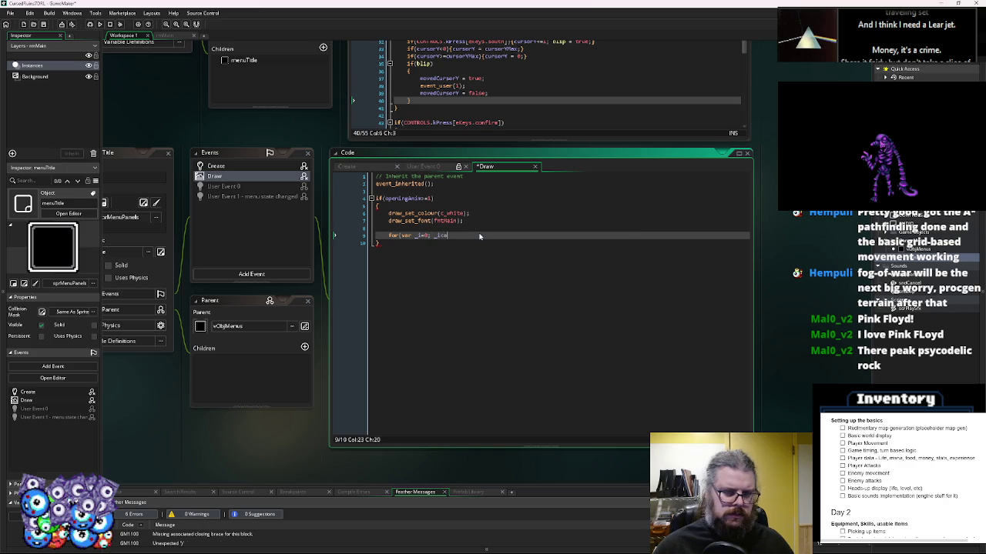
text(rray_le)
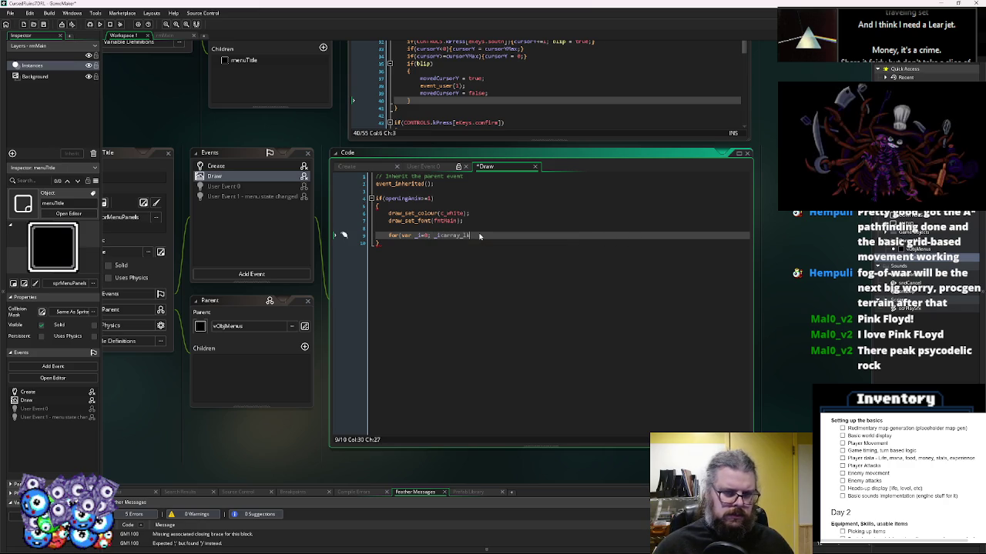
text(ngth())
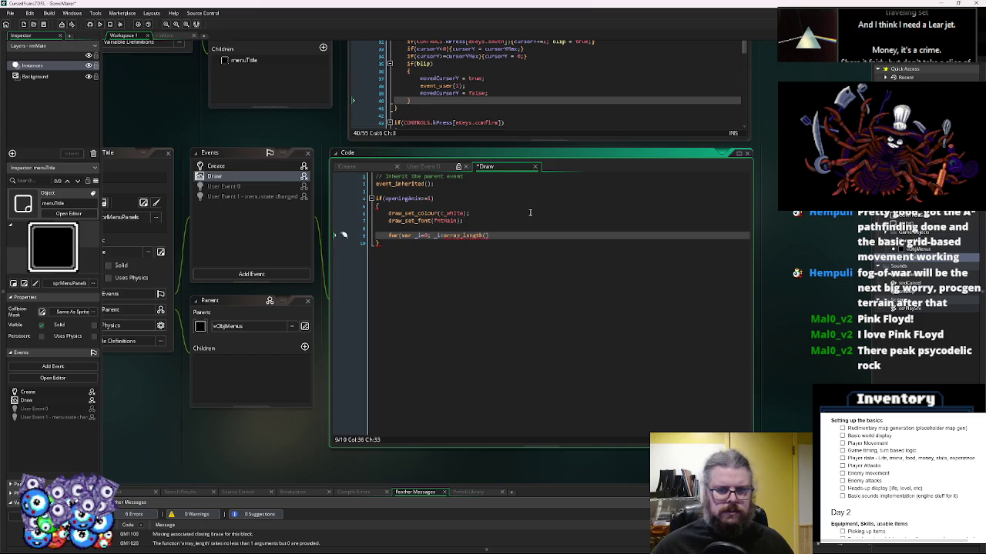
- Copy the menuItems name from the parent's Create code into the array_length call
scroll(431, 254, down, 3)
click(265, 157)
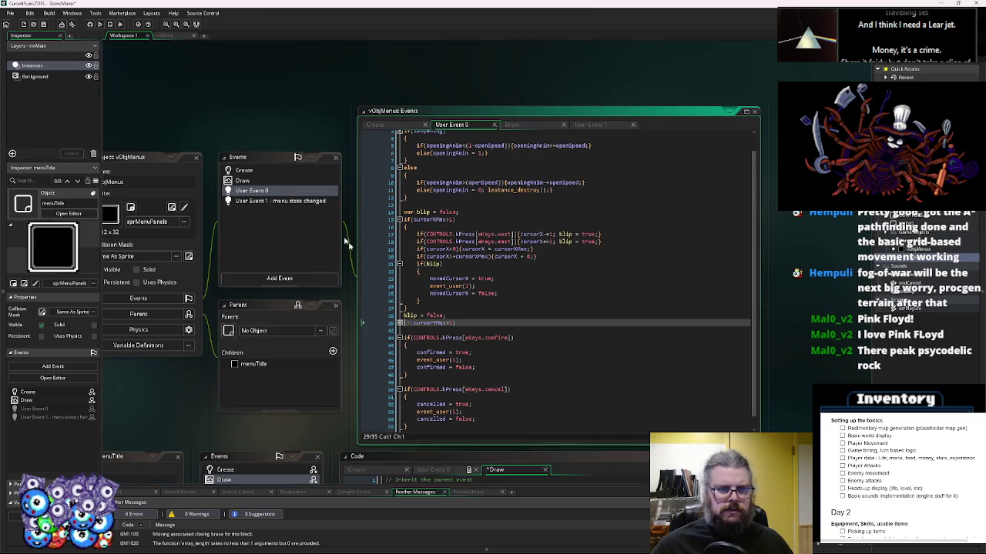
click(294, 170)
double_click(422, 311)
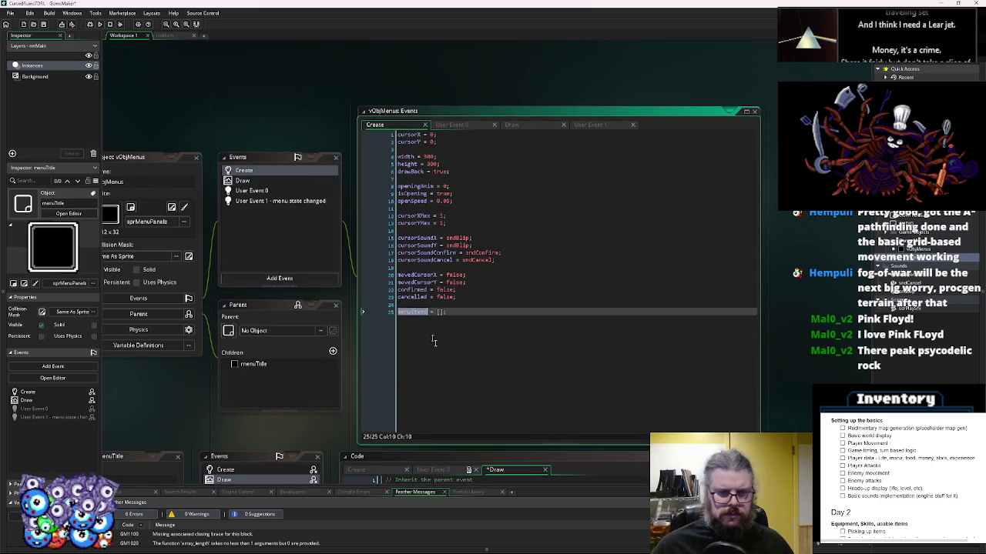
key(ctrl+c)
scroll(428, 326, down, 5)
key(ctrl+v)
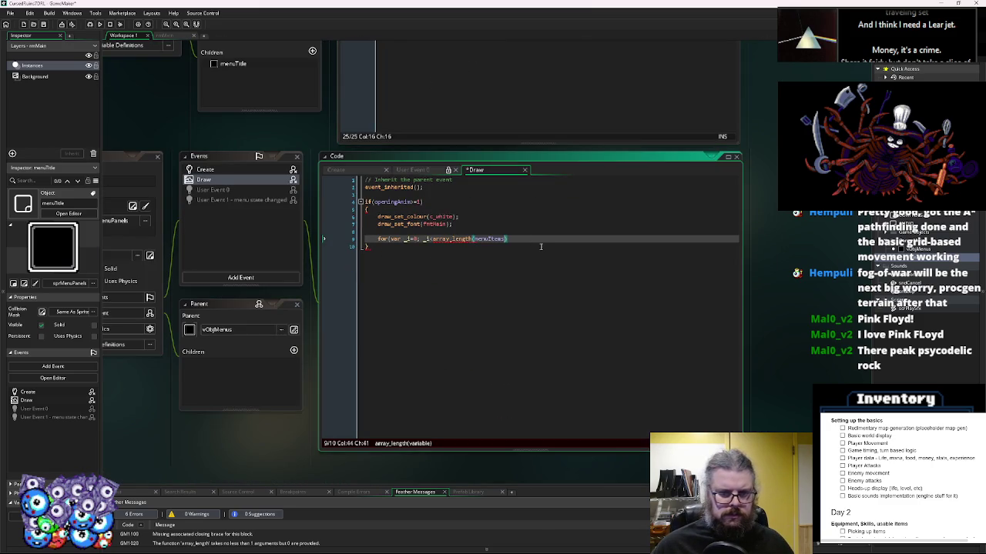
- Close the for-loop header and add a body with an if (cursorX == _i) block and an else block
text(); _i++))
key(Return)
text({)
key(Return)
text(df(cursor)
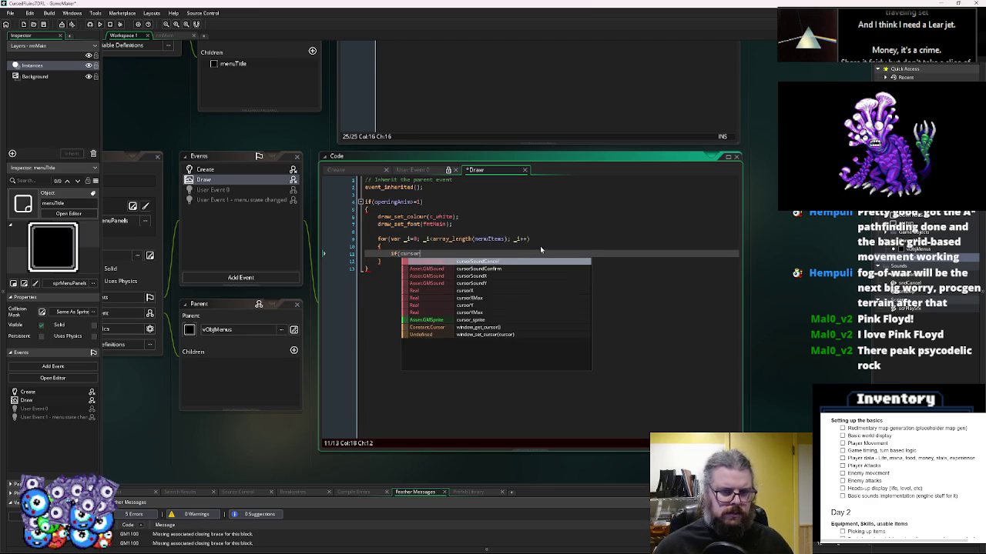
text(X == _i){})
key(Return)
text(else{})
key(Return)
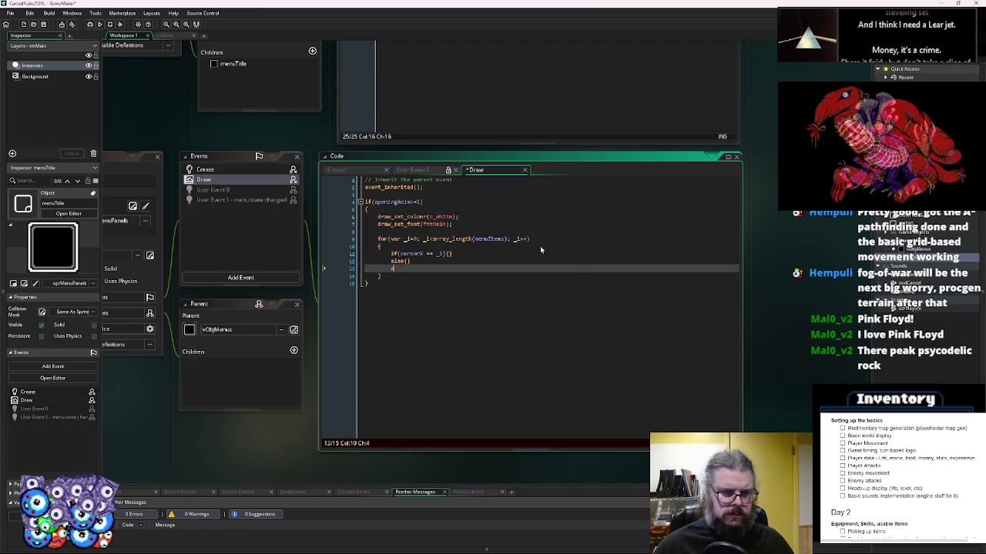
- Add draw_text(x+12, y+12+_i*10, menuItems[_i]) to the loop body
text(draw_)
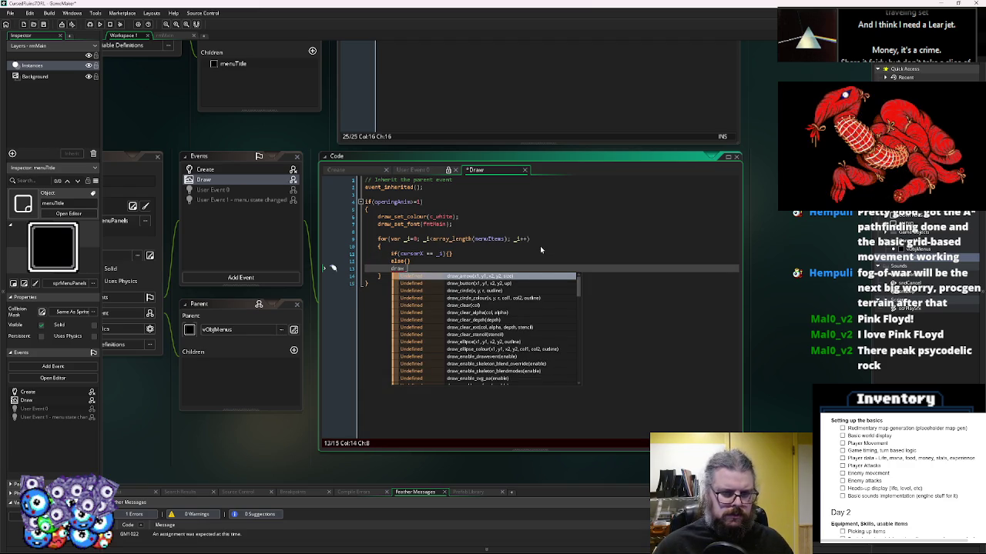
text(text()
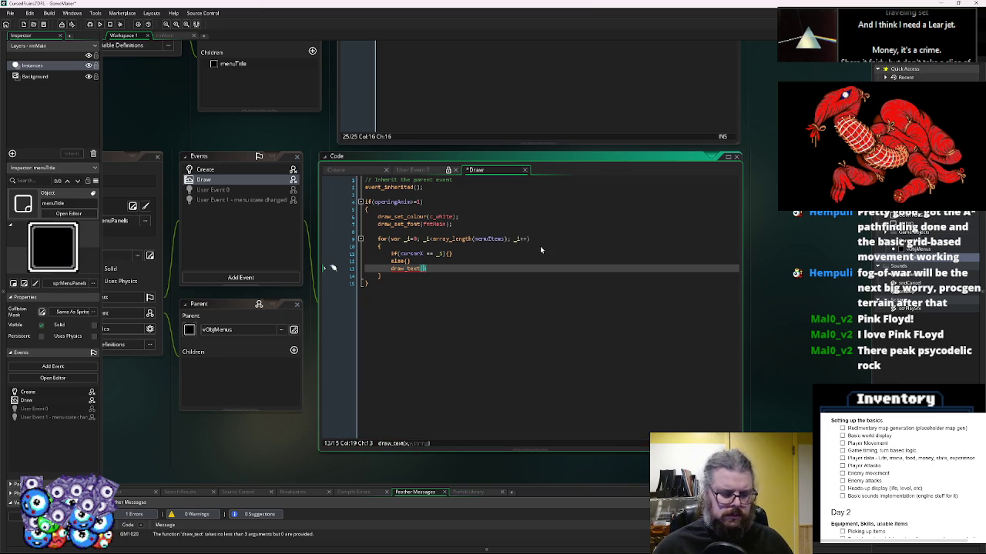
text(x+)
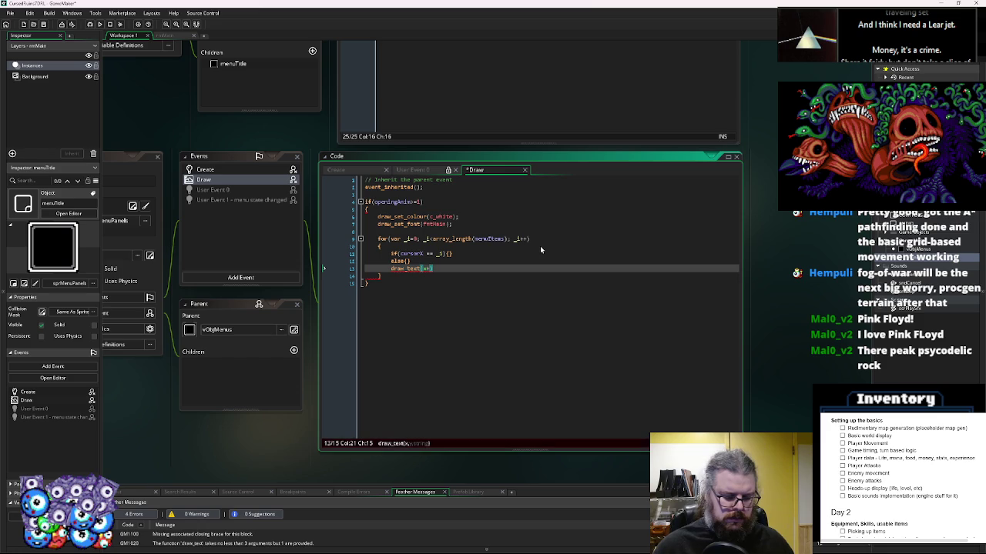
text(12, y12)
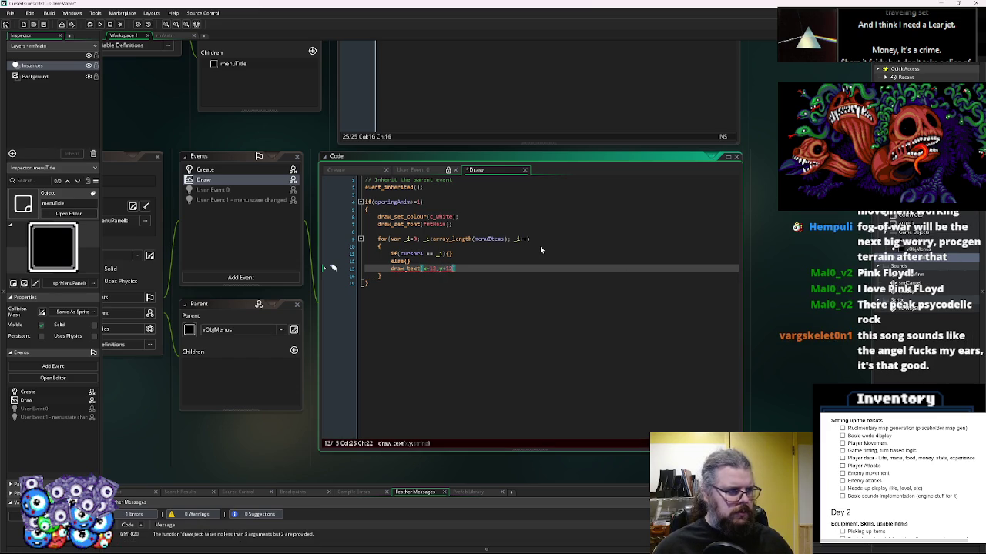
text(,)
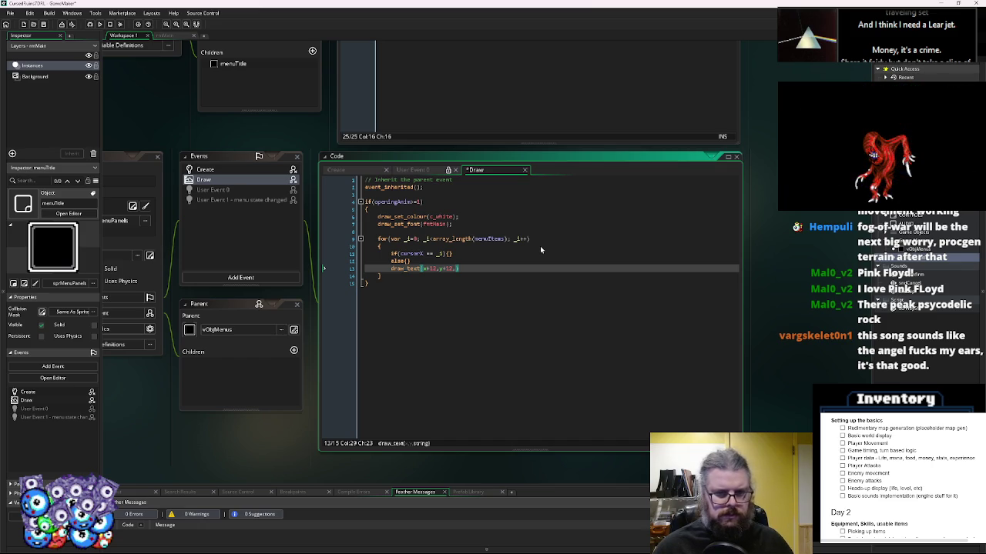
text(")
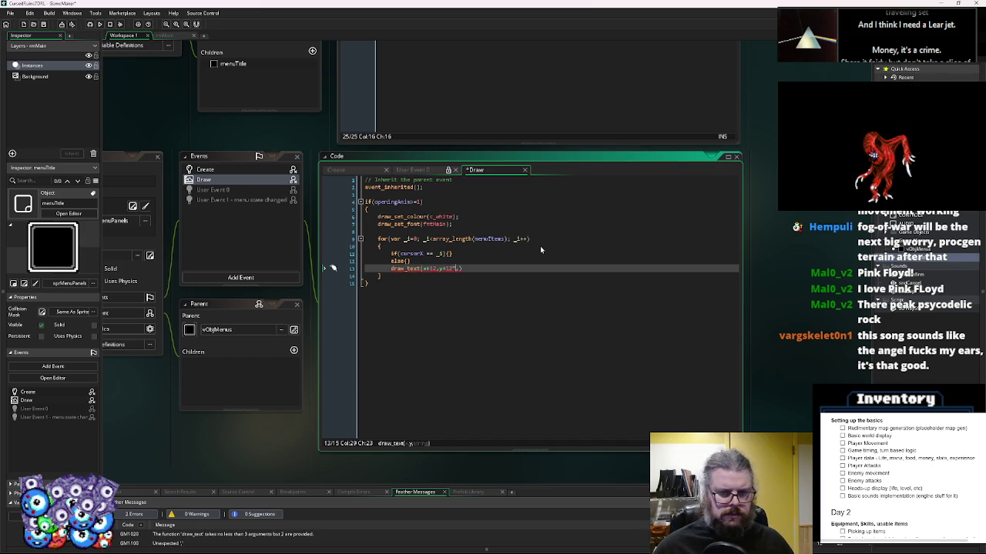
text(_i*10,)
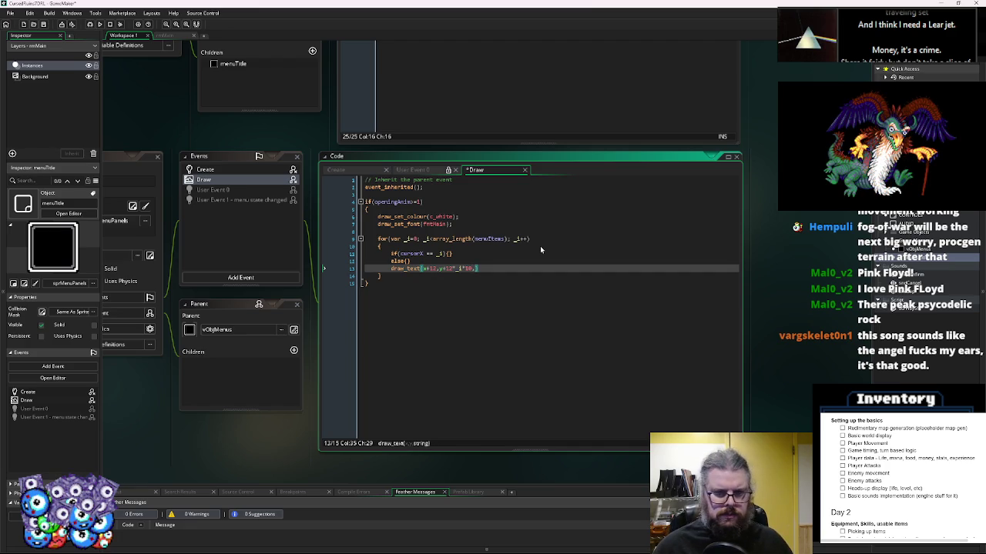
text(menuIt)
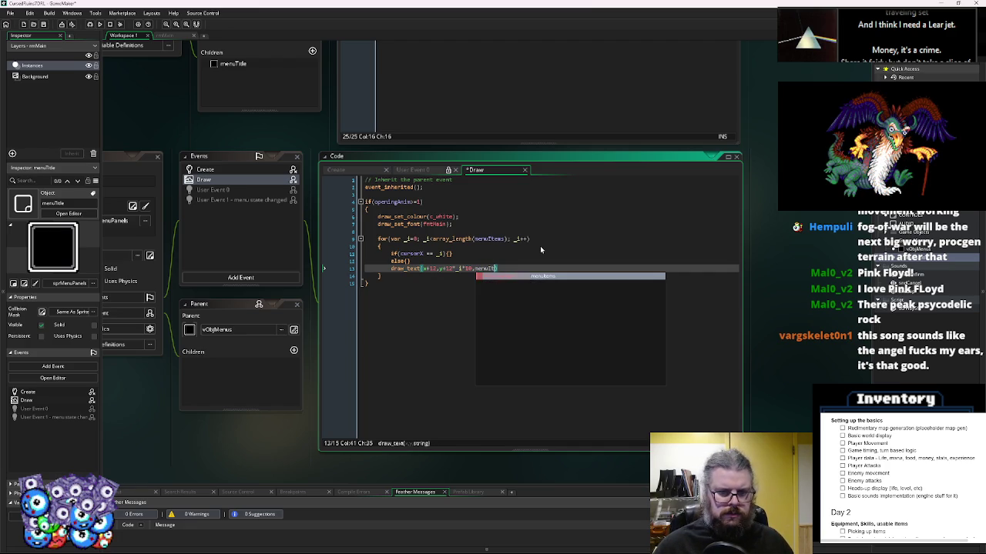
text(ems[_)
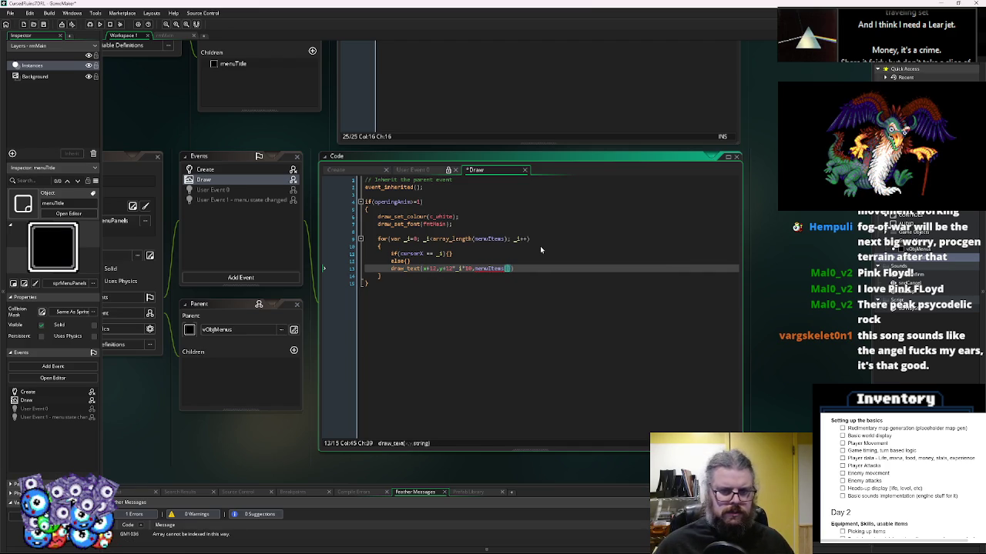
text(i]))
key(Return)
key(BackSpace)
key(BackSpace)
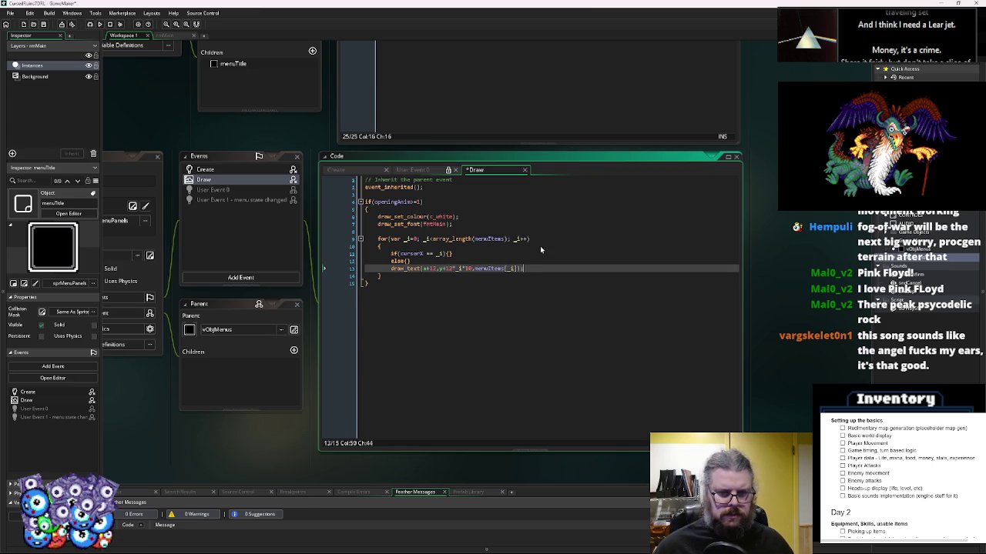
key(Up)
key(Home)
key(Up)
key(End)
key(Left)
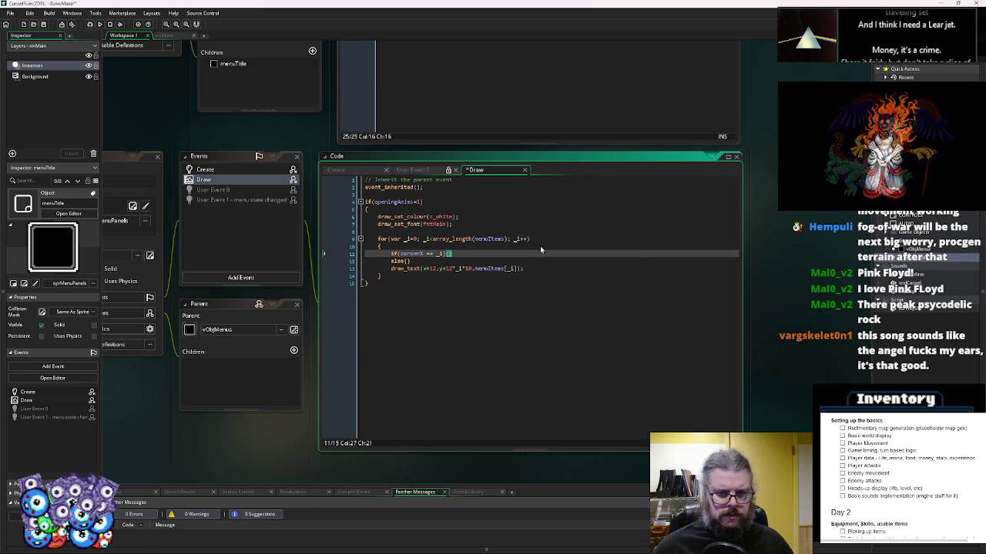
- Put draw_set_color(c_white) in the if block and draw_set_color(c_gray) in the else block
text(draw_s)
text(et_color()
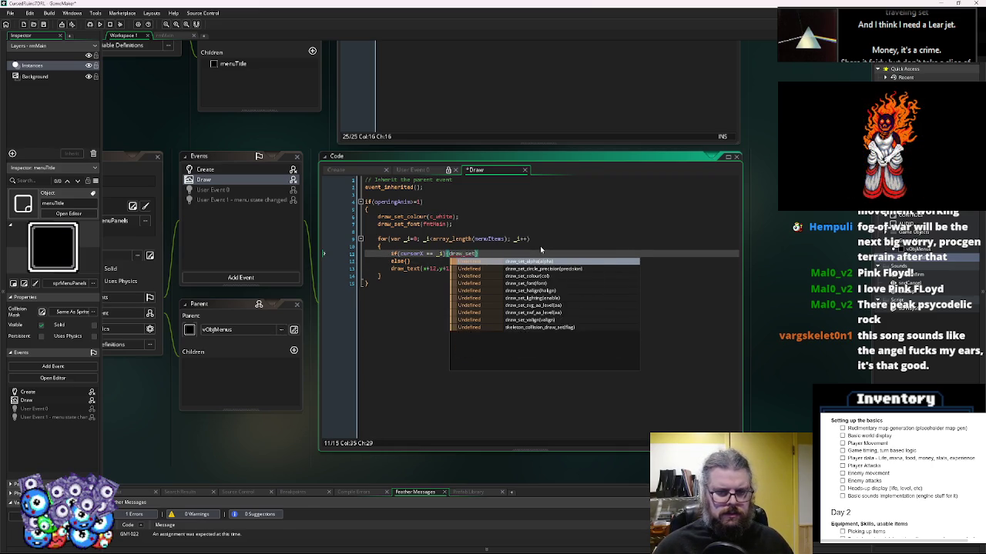
text(c_white);)
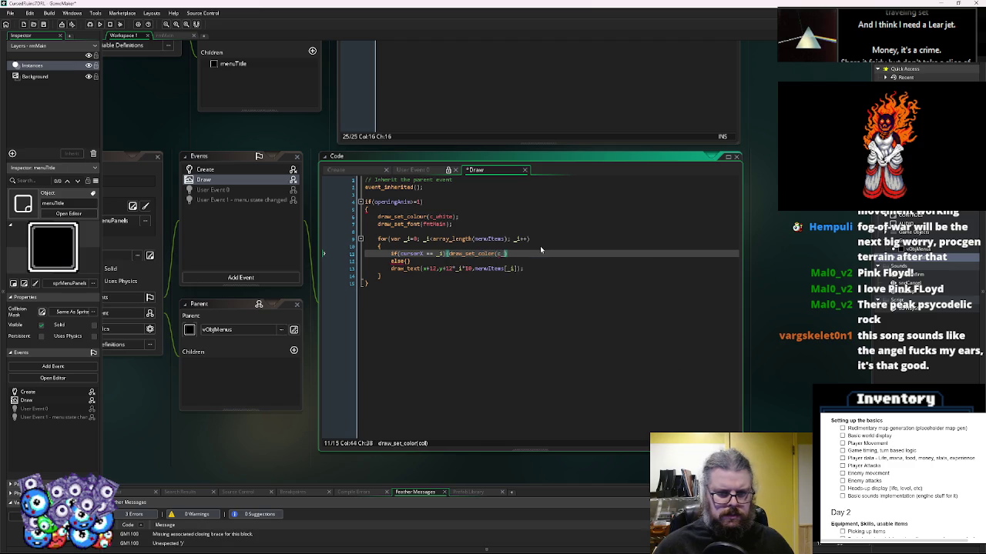
key(Down)
text({draw_set_color(c)
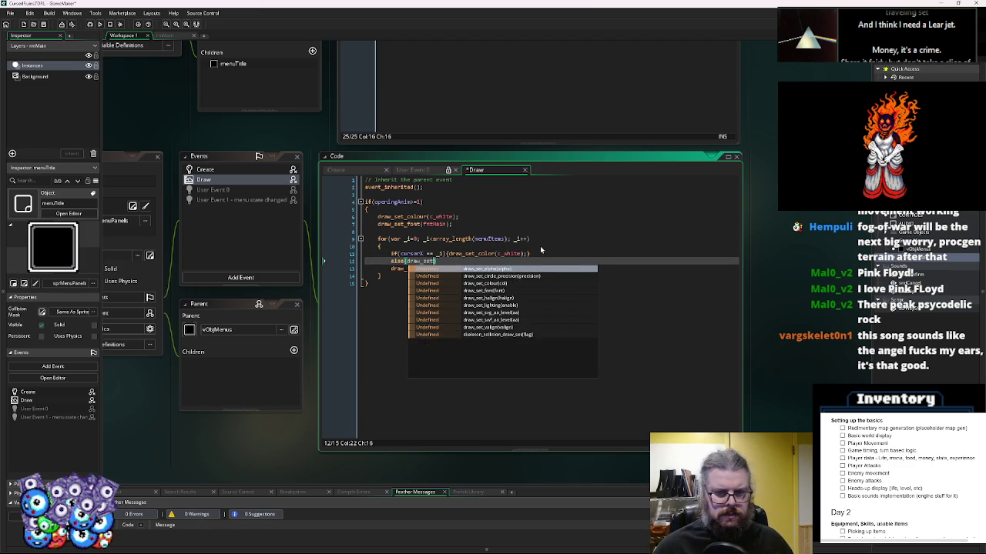
text(_)
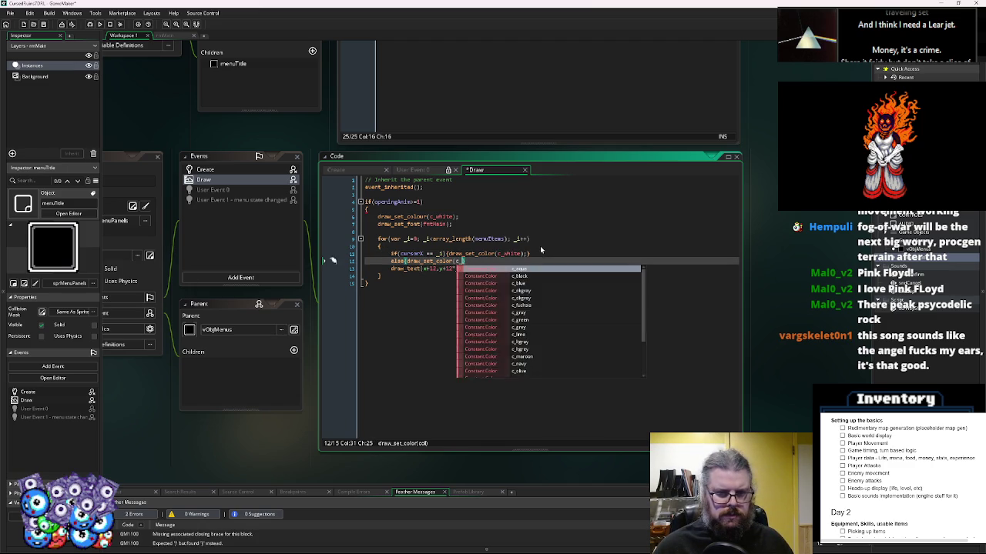
text(gray);)
key(Up)
key(shift+End)
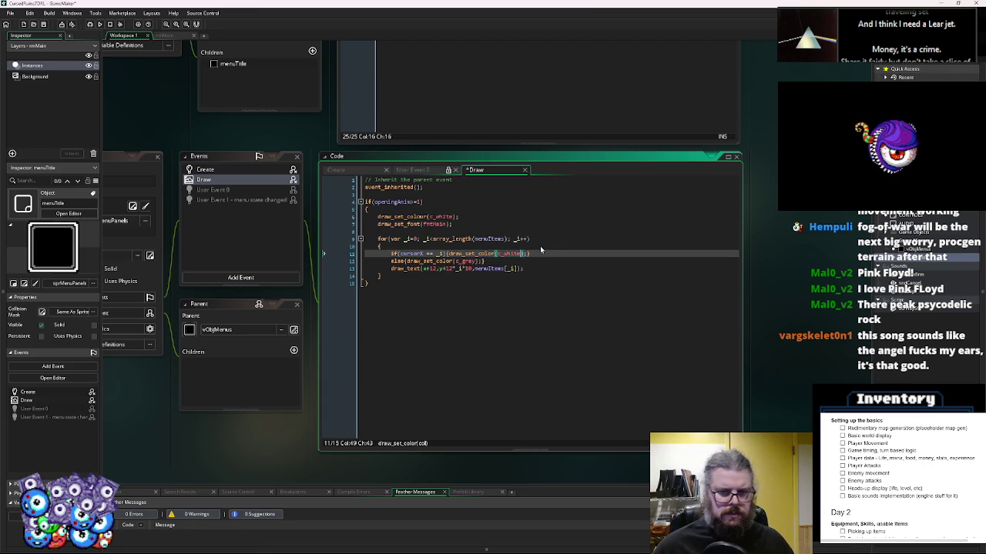
key(Down)
key(Down)
key(Down)
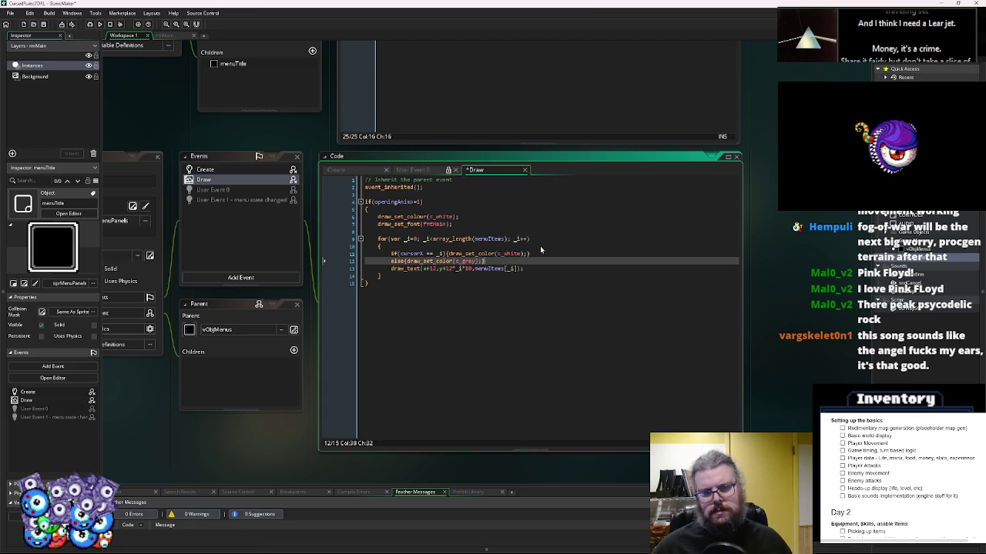
key(Up)
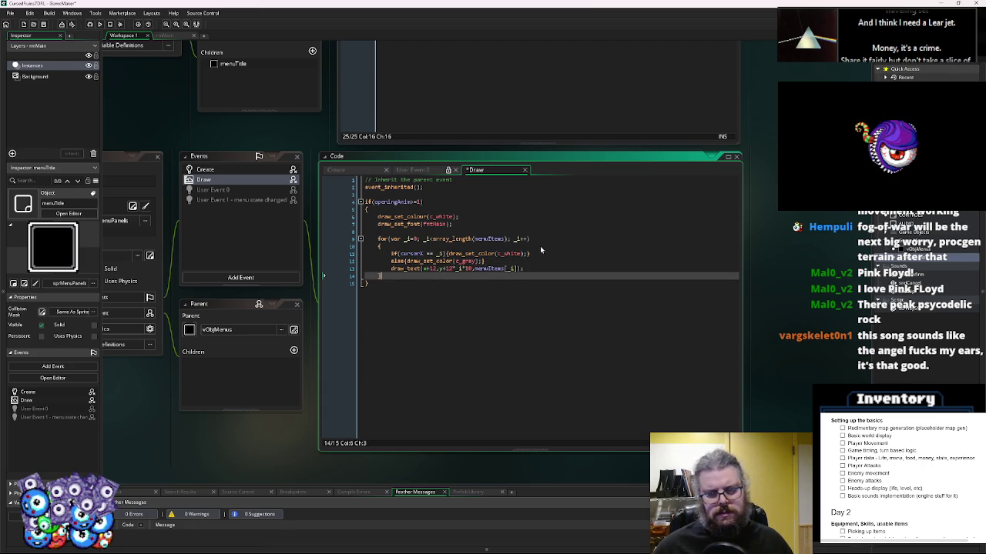
- Copy the colour line, turn the copy into draw_set_alpha(1), and save the Draw event
click(413, 216)
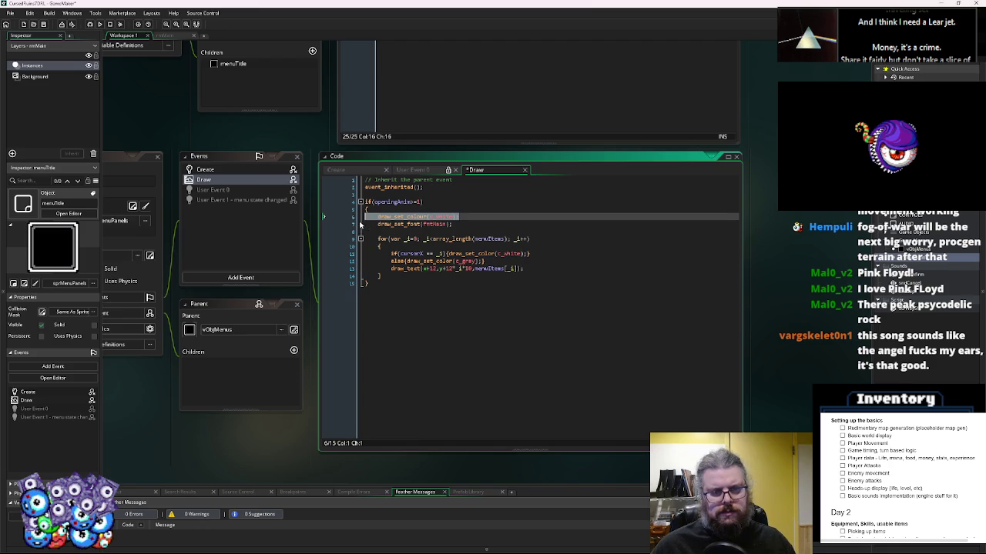
key(ctrl+c)
mouse_move(378, 216)
mouse_down()
mouse_move(459, 217)
mouse_move(408, 231)
mouse_up()
click(412, 231)
key(ctrl+v)
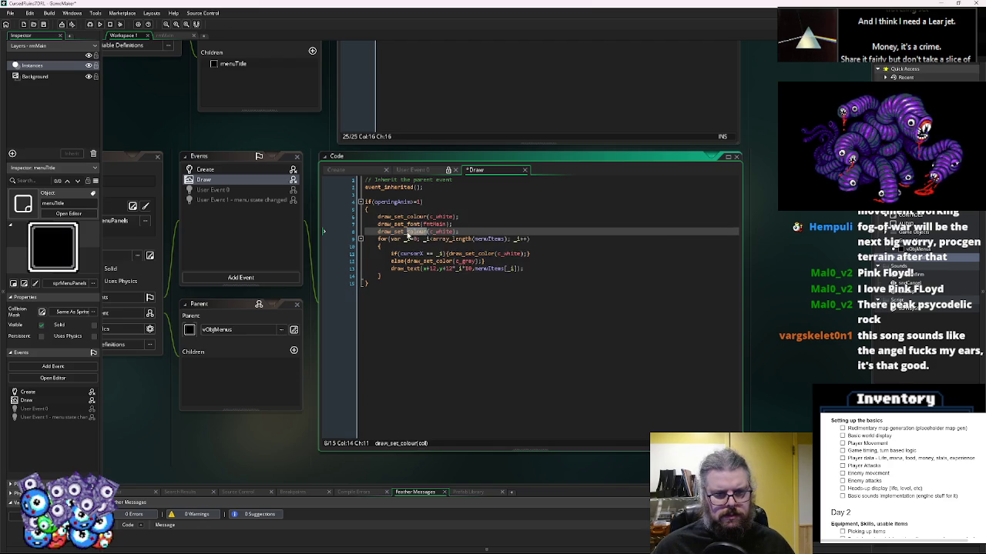
text(al)
key(Return)
key(Right)
key(Delete)
key(Delete)
key(Delete)
text(1)
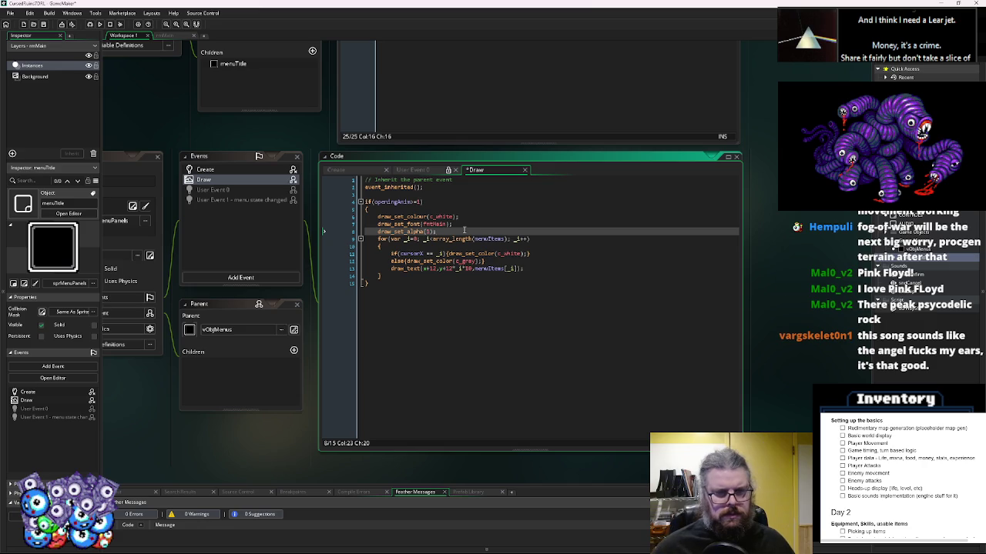
key(End)
key(Return)
click(499, 327)
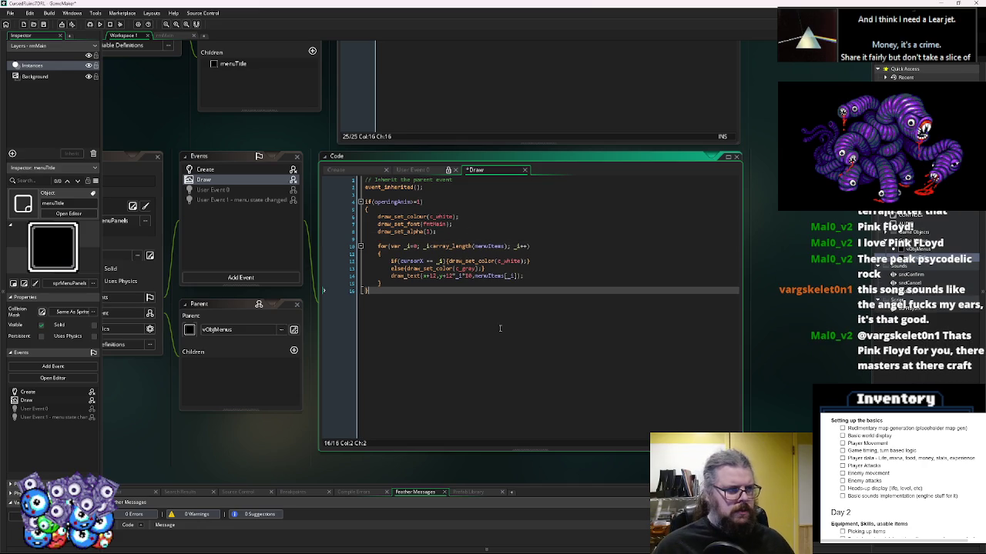
drag(499, 327, 552, 320)
click(266, 170)
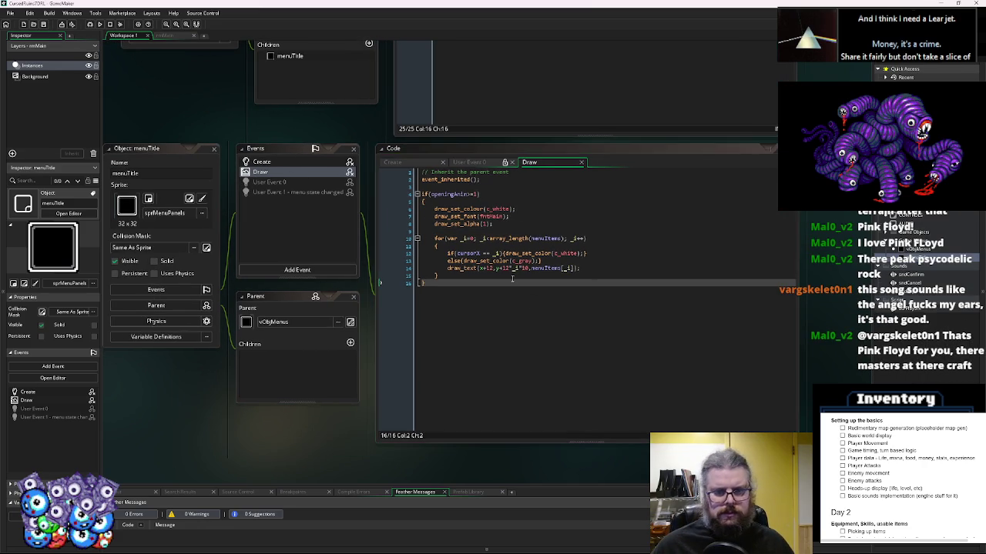
- Set menuTitle's User Event 1 to Inherit Event so it runs event_inherited()
click(263, 162)
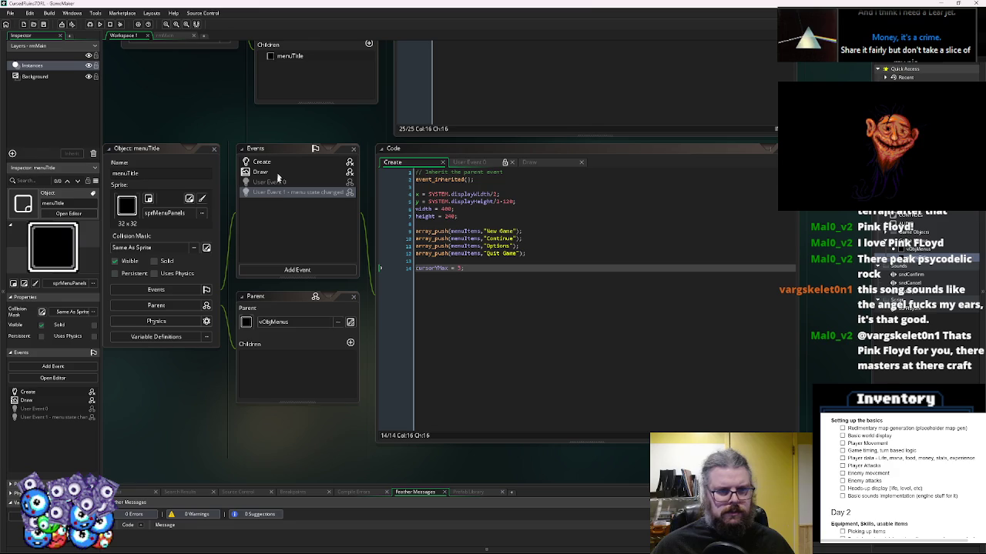
right_click(281, 193)
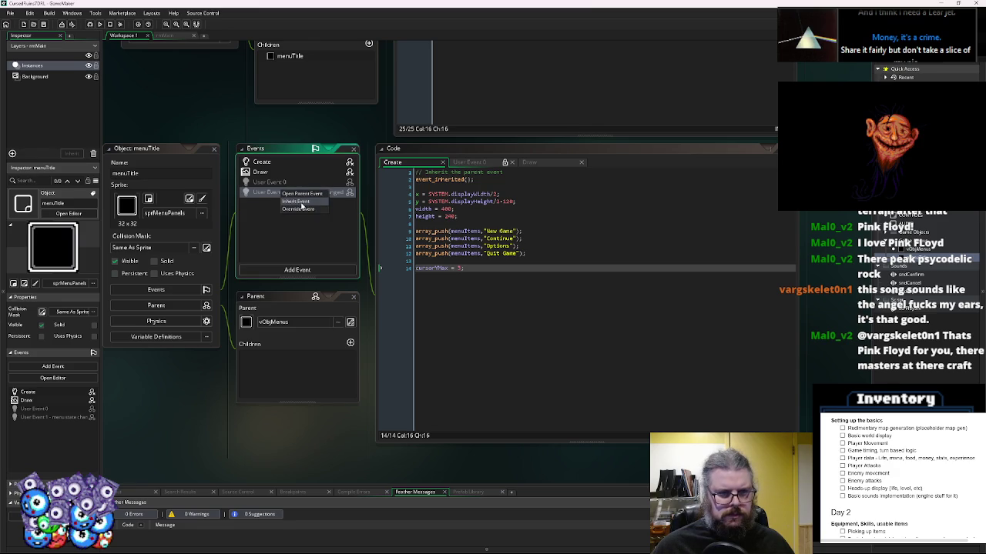
click(296, 201)
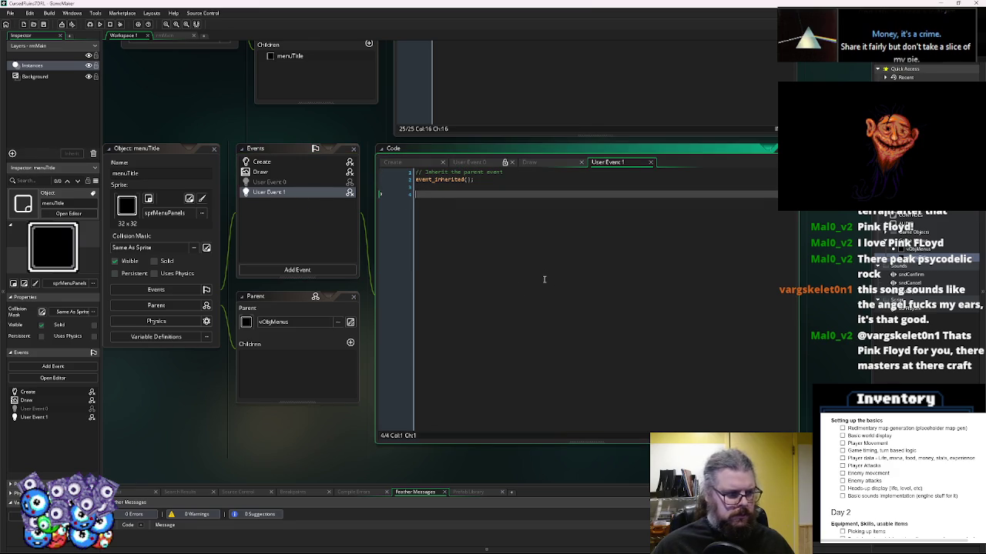